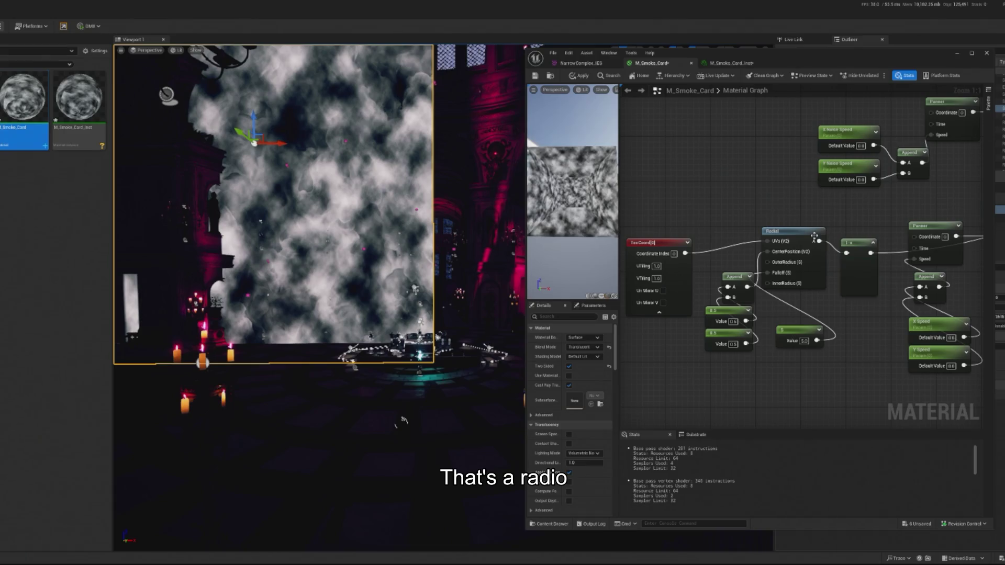
# Step: Undo the Radial node edits to restore the Subtract, Length, 1-x and Saturate edge mask
pyautogui.hotkey('ctrl', 'z')
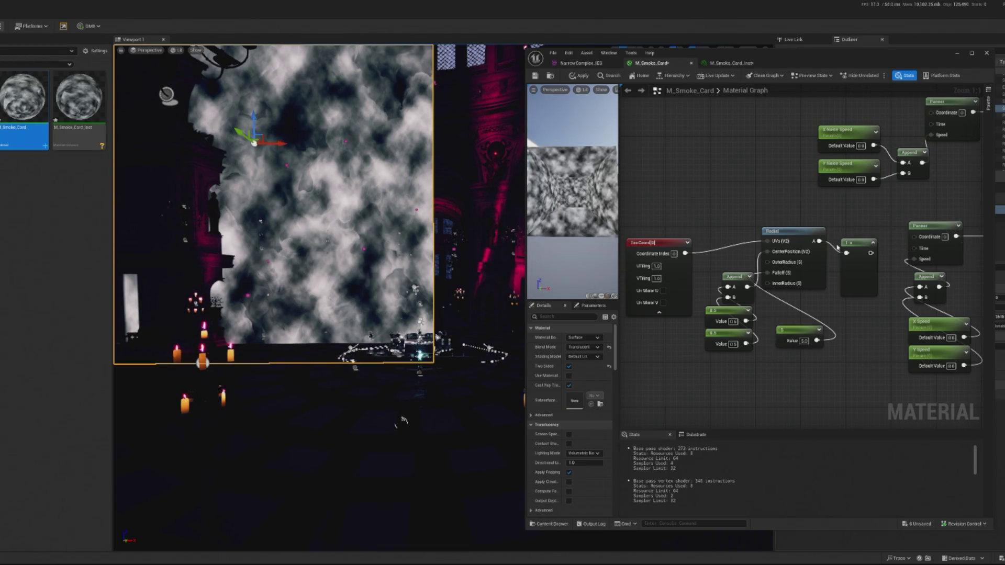
pyautogui.hotkey('ctrl', 'z')
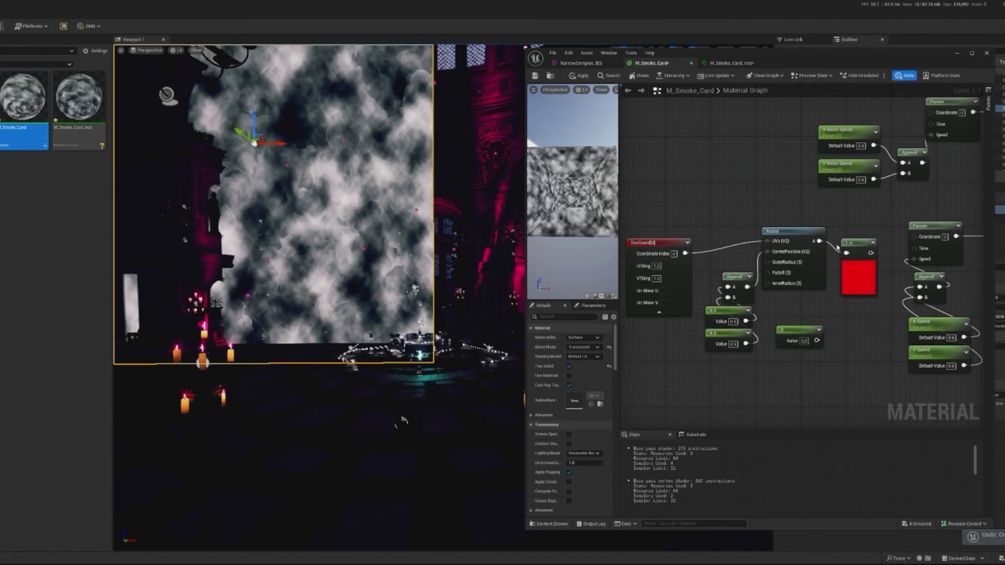
pyautogui.hotkey('ctrl', 'z')
pyautogui.hotkey('ctrl', 'z')
pyautogui.hotkey('ctrl', 'z')
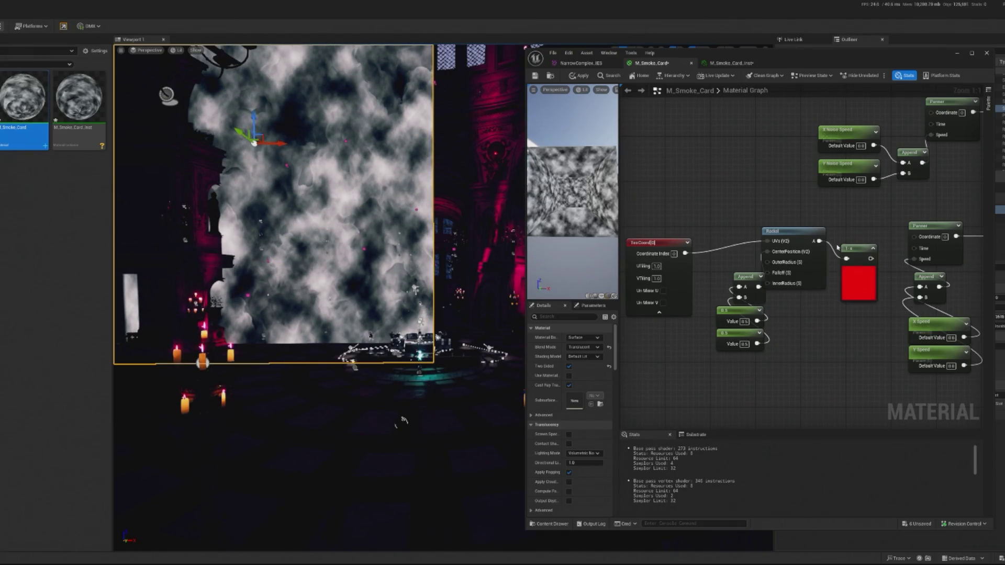
pyautogui.hotkey('ctrl', 'z')
pyautogui.hotkey('ctrl', 'z')
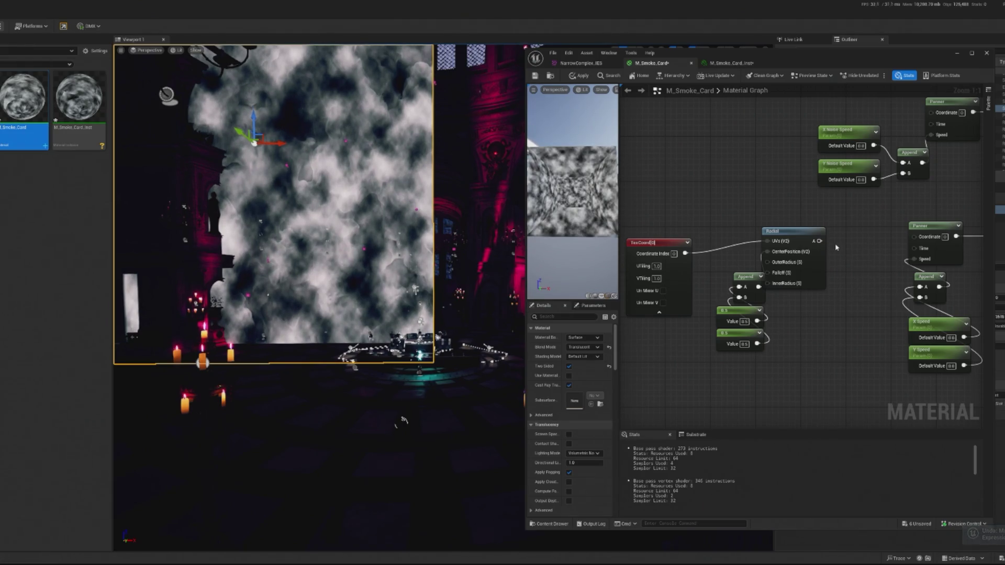
pyautogui.hotkey('ctrl', 'z')
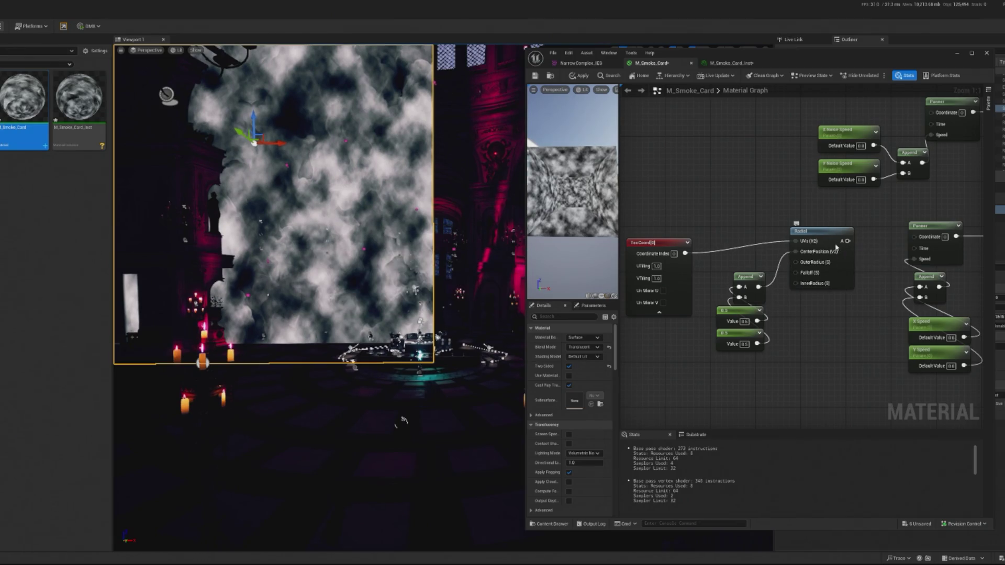
pyautogui.hotkey('ctrl', 'z')
pyautogui.hotkey('ctrl', 'z')
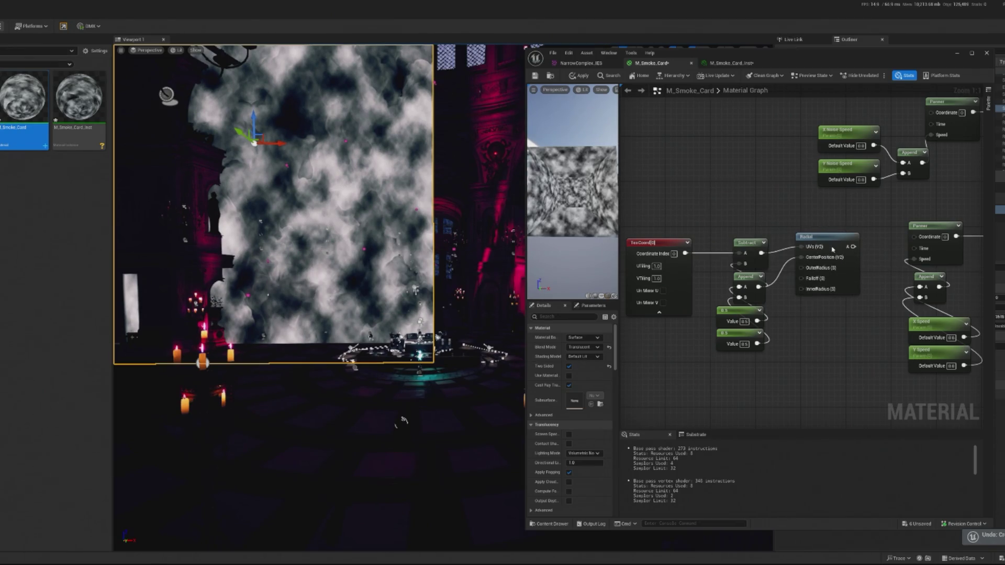
pyautogui.hotkey('ctrl', 'z')
# Step: Apply the reverted material to the level and delete the unused Radial node
pyautogui.hotkey('ctrl', 's')
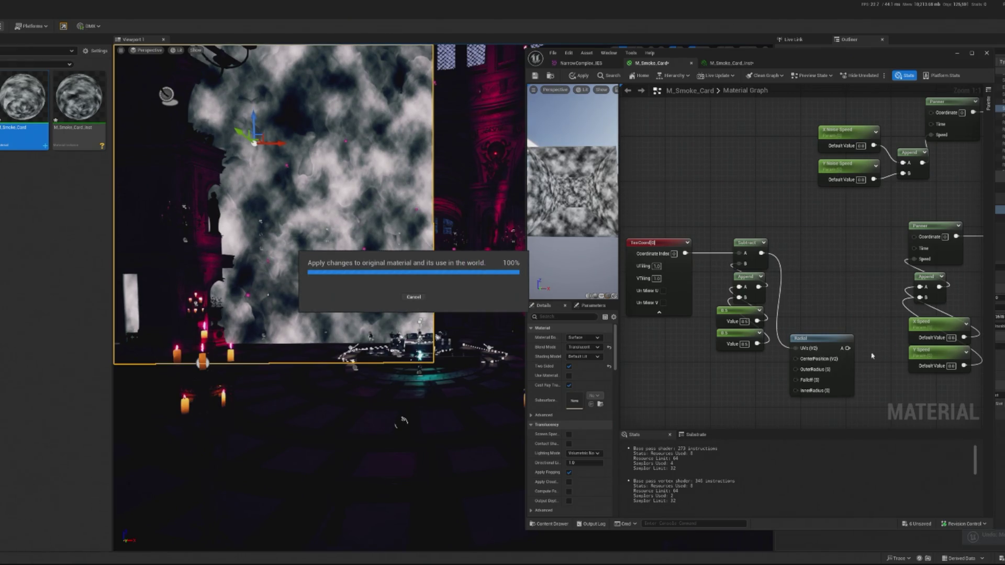
pyautogui.hotkey('ctrl', 'y')
pyautogui.click(833, 338)
pyautogui.press('Delete')
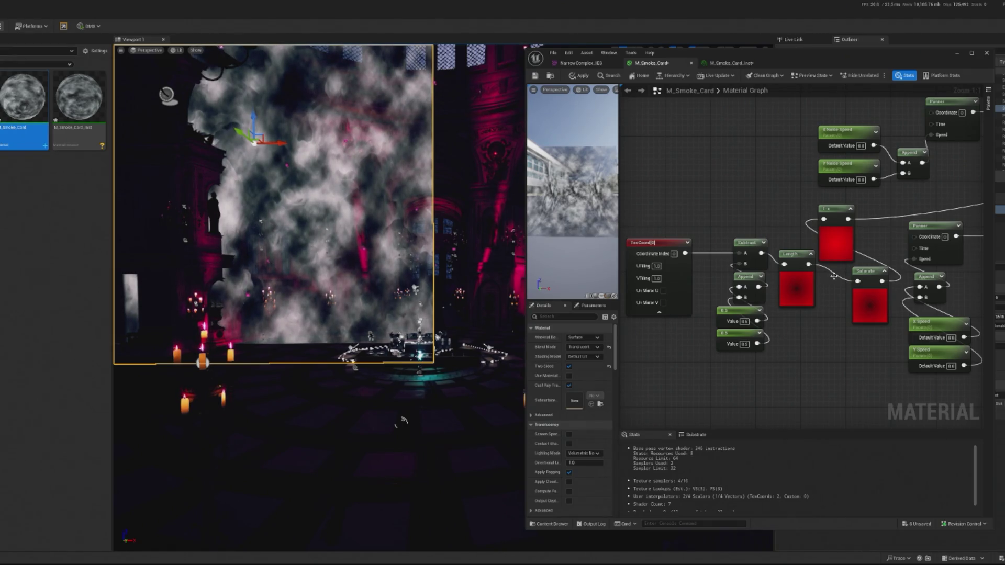
# Step: Delete the Saturate node, wire Length directly into 1-x, and apply the material
pyautogui.moveTo(886, 383); pyautogui.dragTo(849, 370)
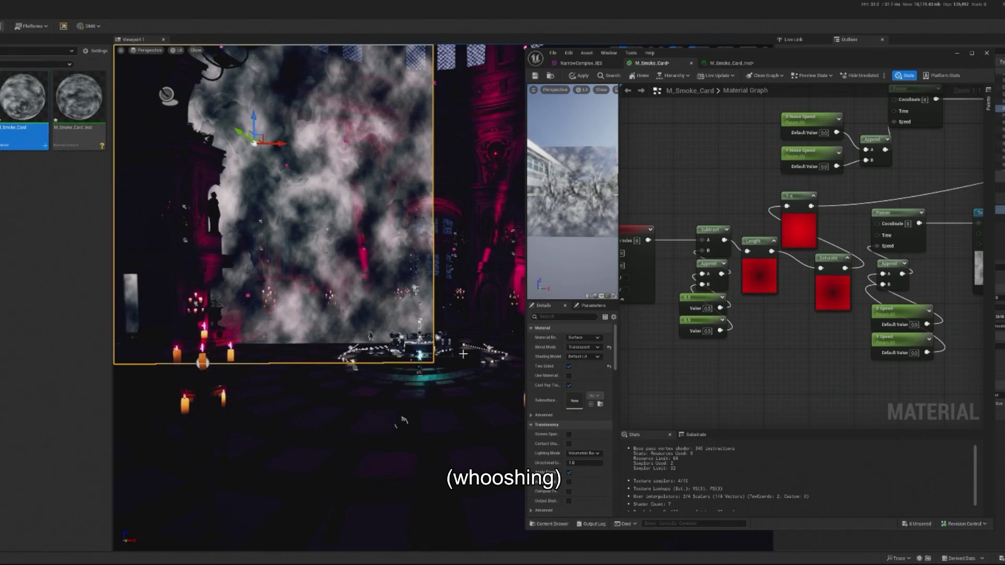
pyautogui.click(801, 209)
pyautogui.click(820, 268)
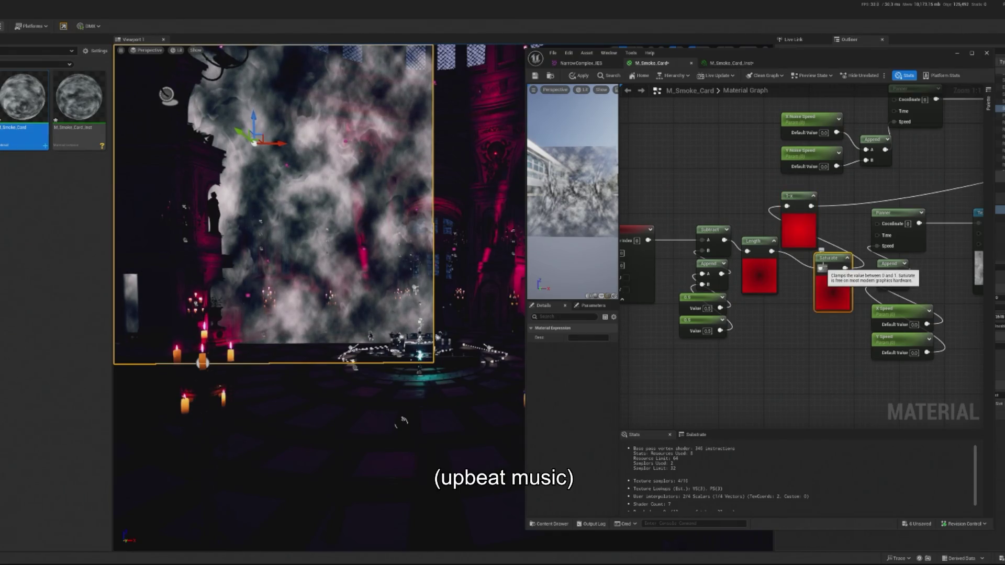
pyautogui.press('Delete')
pyautogui.moveTo(787, 206)
pyautogui.mouseDown()
pyautogui.moveTo(772, 252)
pyautogui.moveTo(811, 236)
pyautogui.mouseUp()
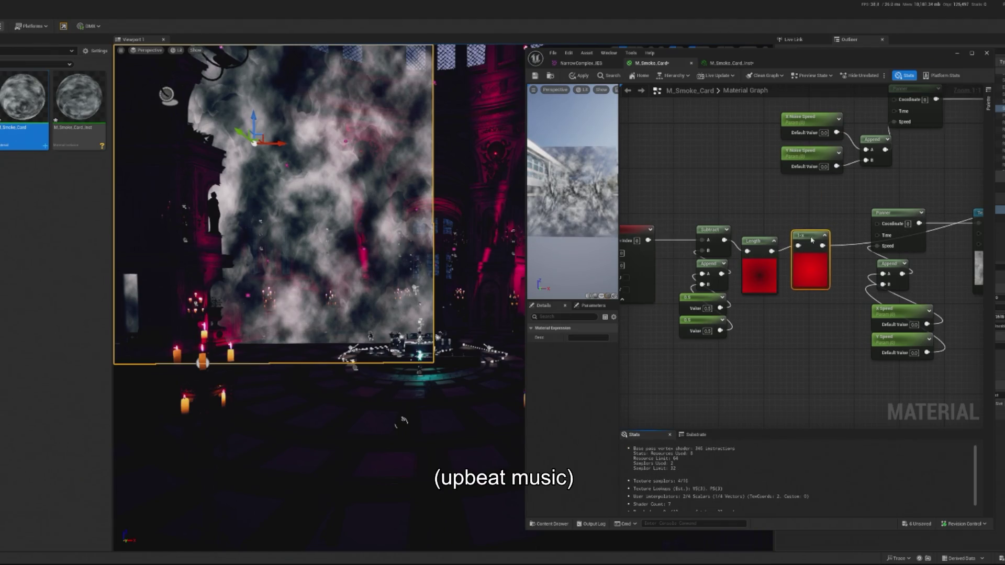
pyautogui.click(579, 76)
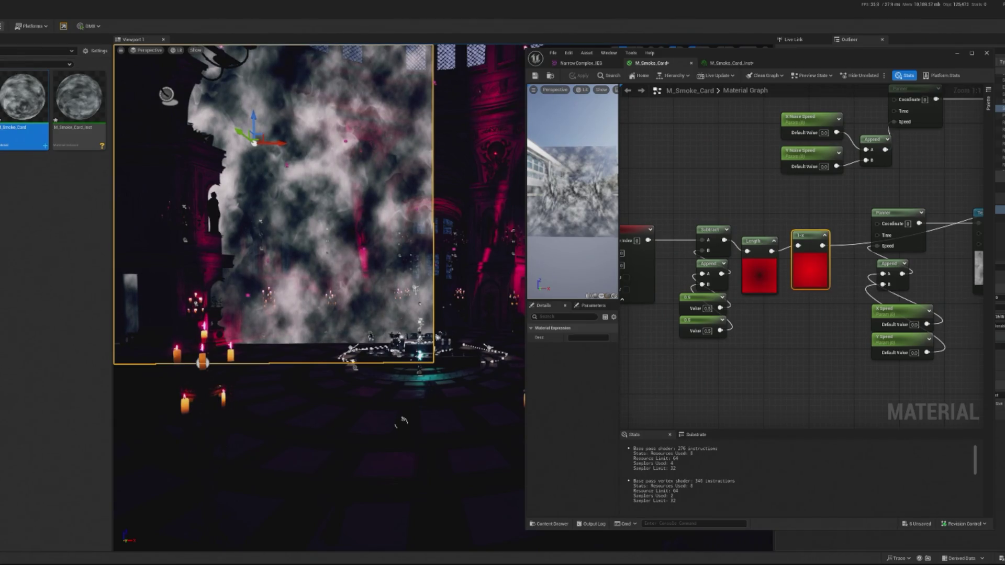
pyautogui.moveTo(665, 187); pyautogui.dragTo(857, 336)
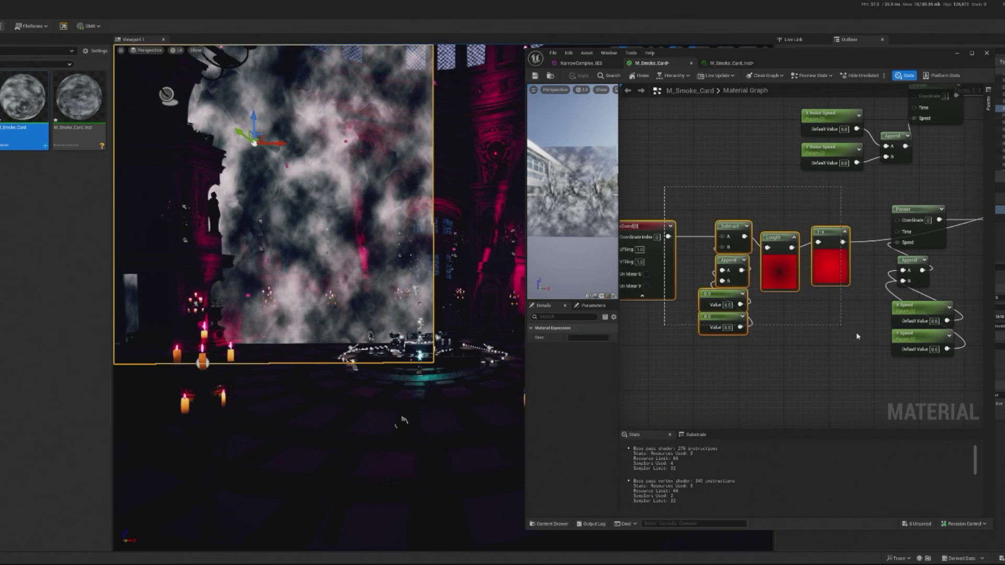
# Step: Add a Multiply node after the 1-x edge mask
pyautogui.moveTo(832, 256)
pyautogui.mouseDown()
pyautogui.moveTo(663, 251)
pyautogui.moveTo(704, 241)
pyautogui.mouseUp()
pyautogui.write('mult')
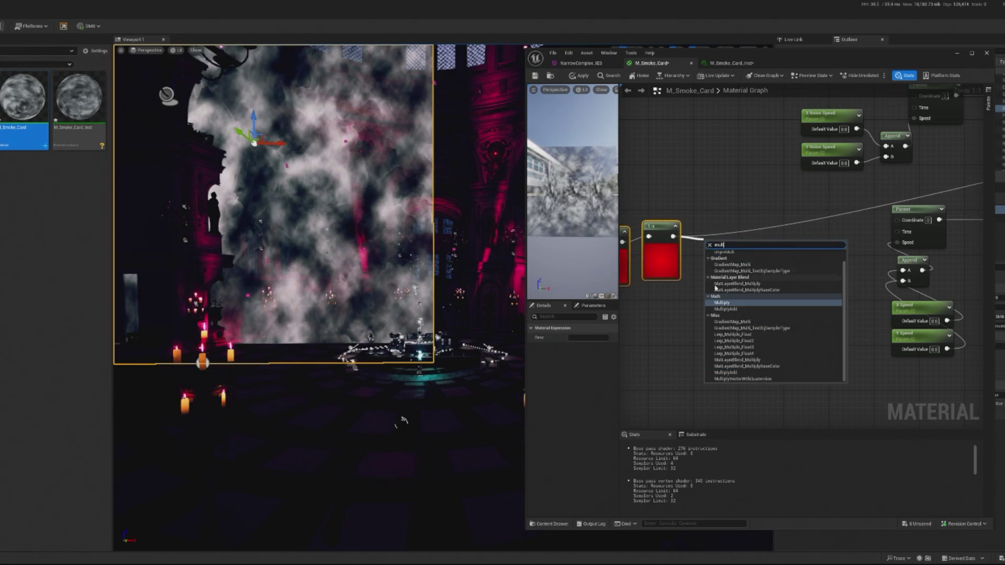
pyautogui.press('Return')
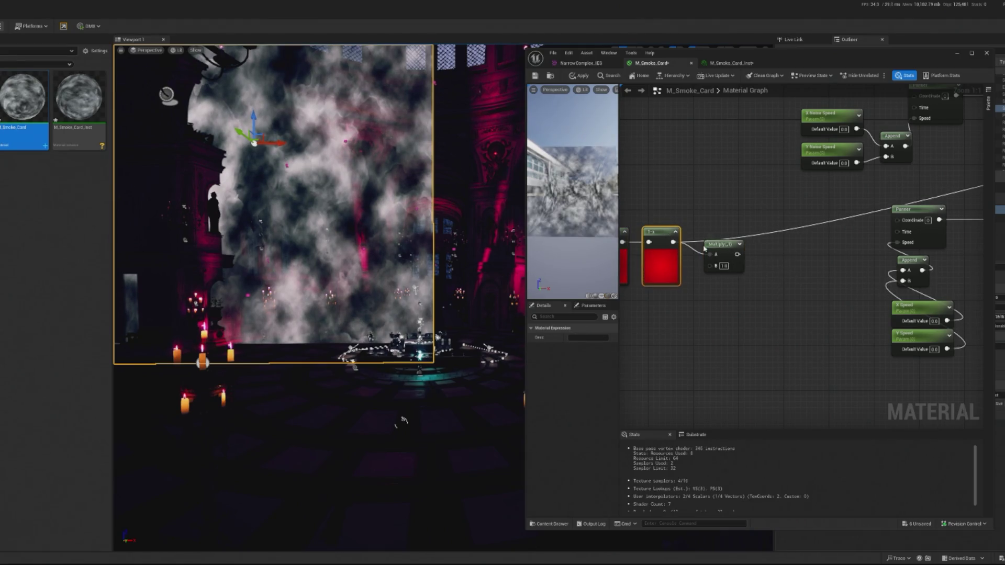
pyautogui.click(725, 267)
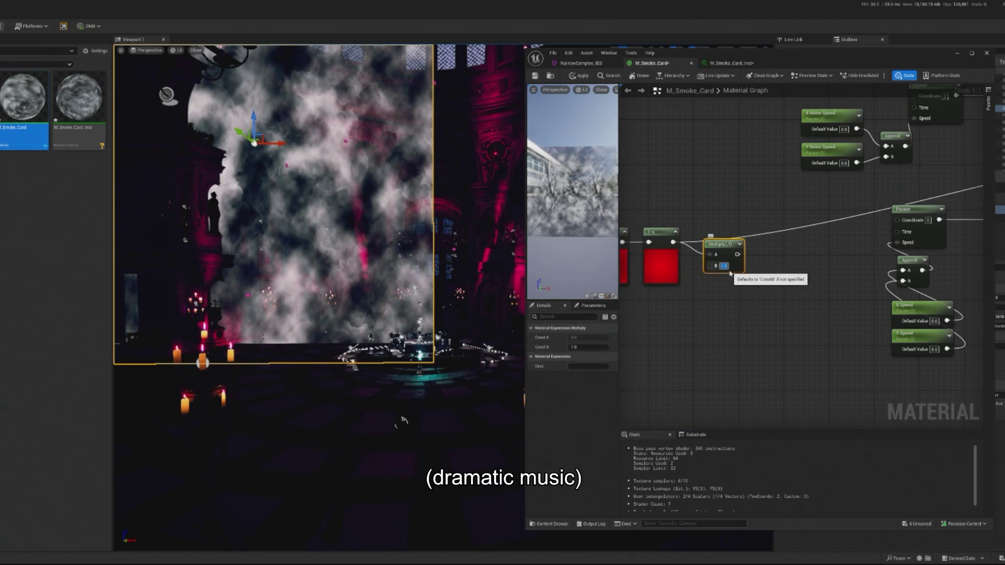
# Step: Add a Constant below the mask nodes and convert it into the EdgeFadeStrength scalar parameter
pyautogui.click(714, 325)
pyautogui.moveTo(714, 325); pyautogui.dragTo(666, 325)
pyautogui.rightClick(667, 325)
pyautogui.click(696, 350)
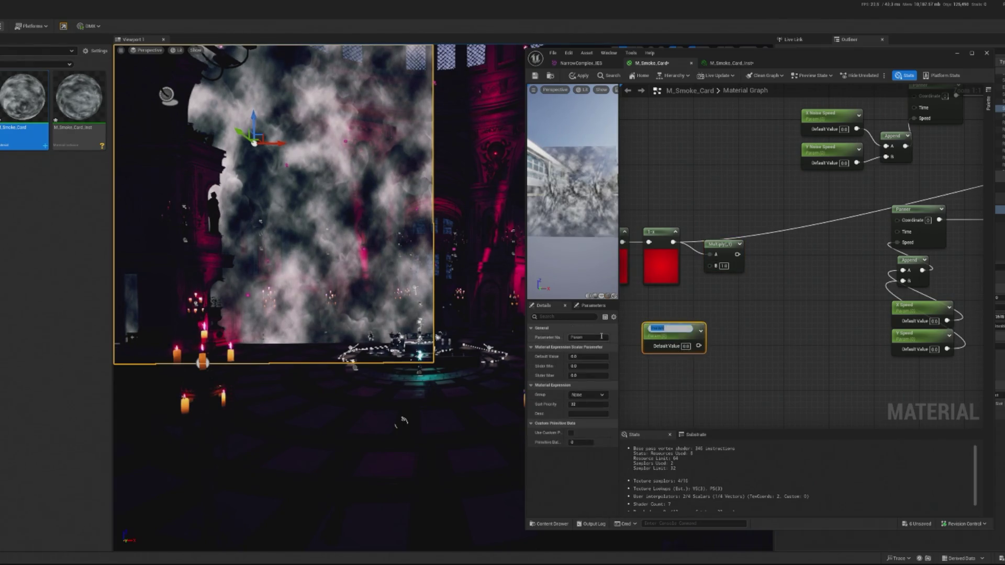
pyautogui.write('Se')
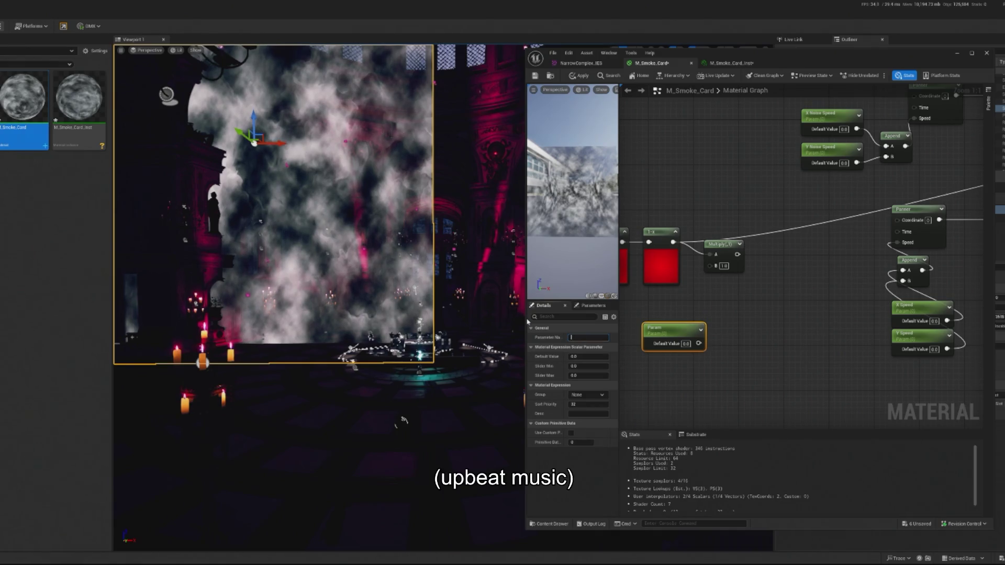
pyautogui.write('FadeS')
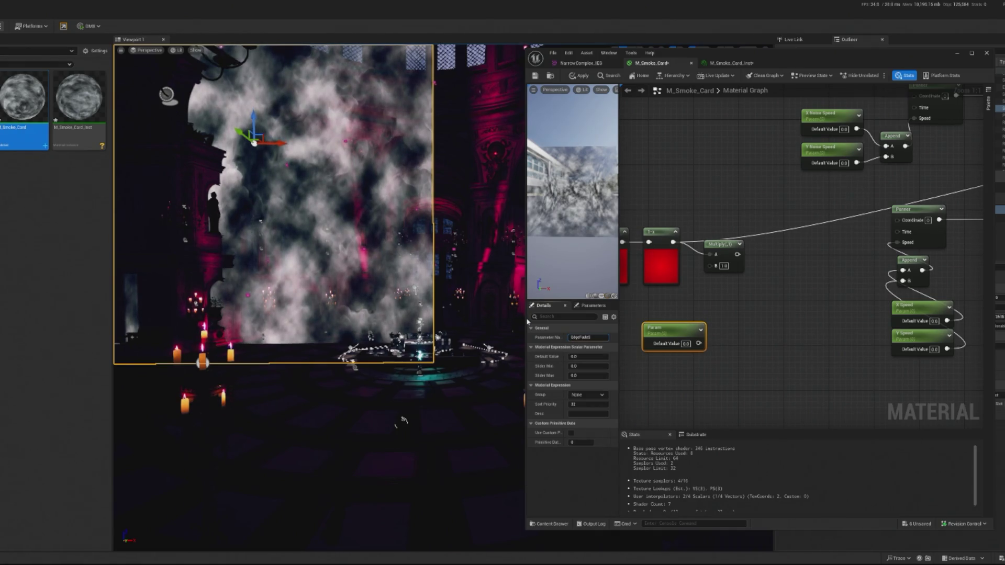
pyautogui.write('trength')
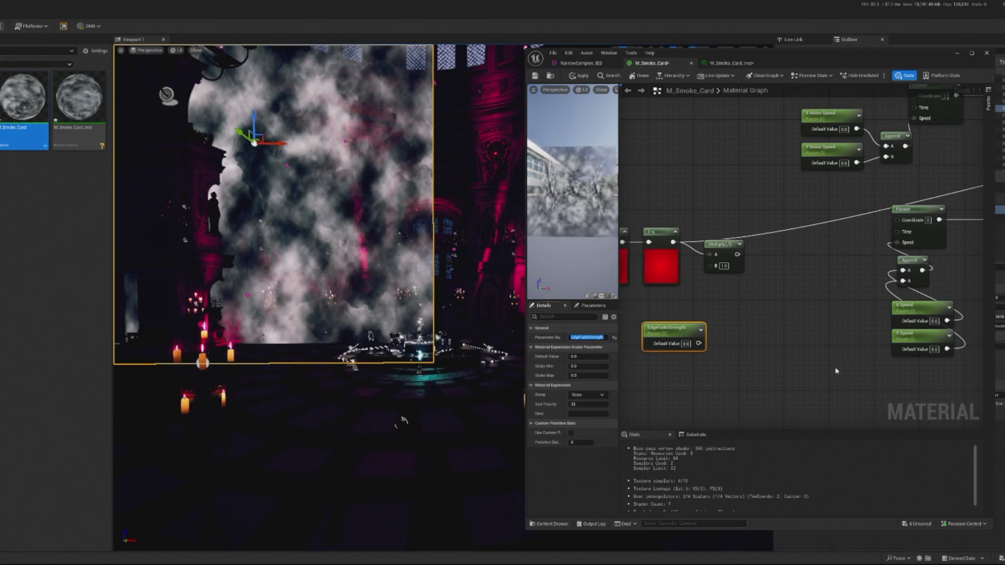
# Step: Wire EdgeFadeStrength into Multiply's B input with default 2, feeding Multiply into Opacity
pyautogui.moveTo(699, 343)
pyautogui.mouseDown()
pyautogui.moveTo(718, 278)
pyautogui.moveTo(711, 266)
pyautogui.mouseUp()
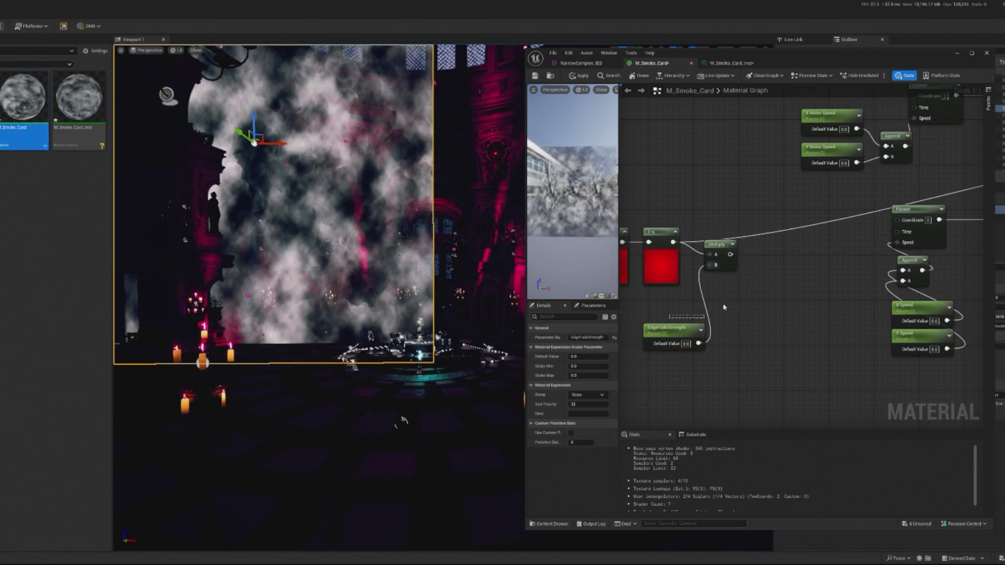
pyautogui.moveTo(662, 329); pyautogui.dragTo(713, 283)
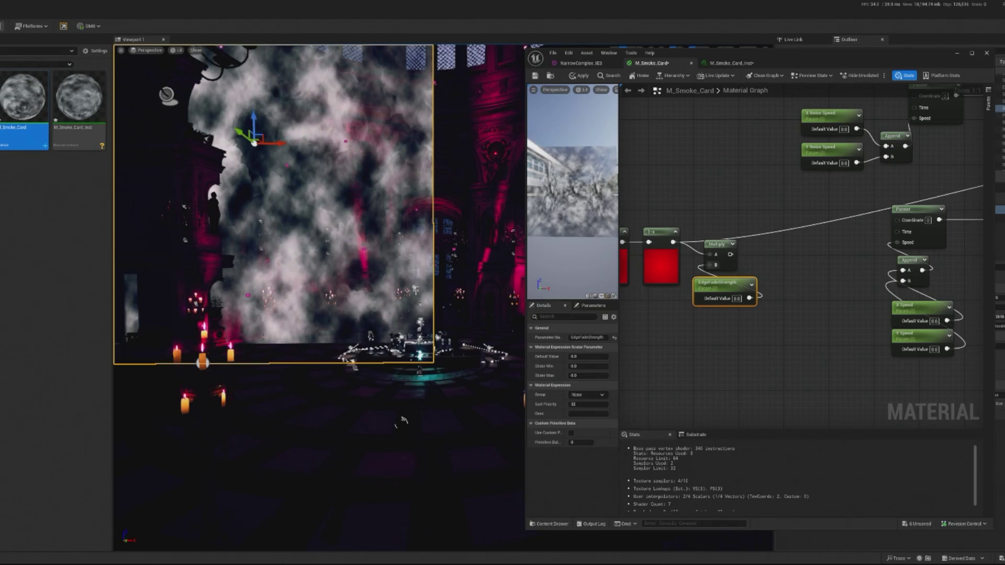
pyautogui.write('2')
pyautogui.press('Return')
pyautogui.scroll(-4, 712, 292)
pyautogui.moveTo(817, 313)
pyautogui.mouseDown()
pyautogui.moveTo(755, 334)
pyautogui.moveTo(654, 296)
pyautogui.moveTo(896, 298)
pyautogui.moveTo(798, 267)
pyautogui.mouseUp()
pyautogui.click(756, 307)
pyautogui.scroll(3, 896, 297)
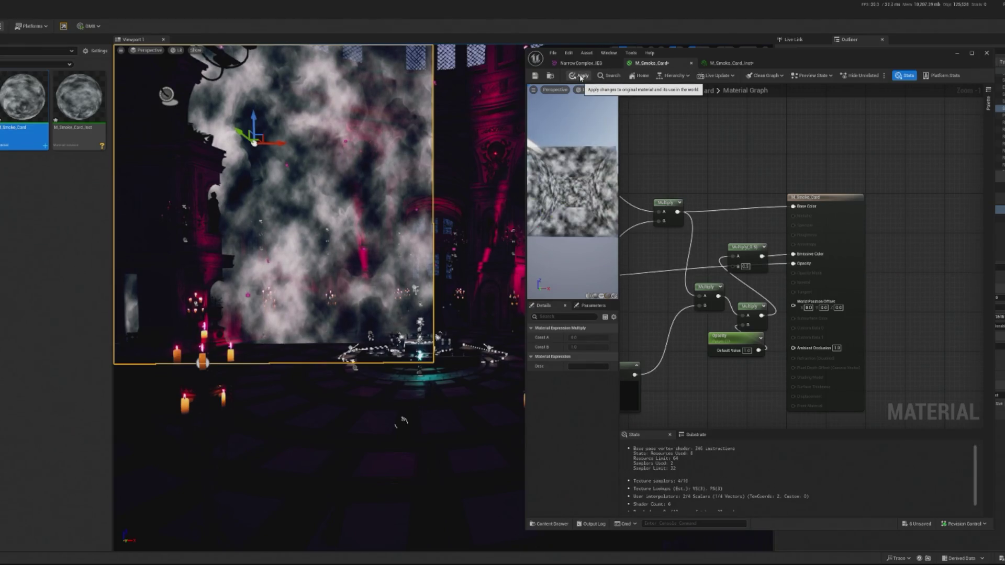
# Step: Apply the changes, disconnect the Opacity and Emissive inputs, and apply again
pyautogui.click(580, 77)
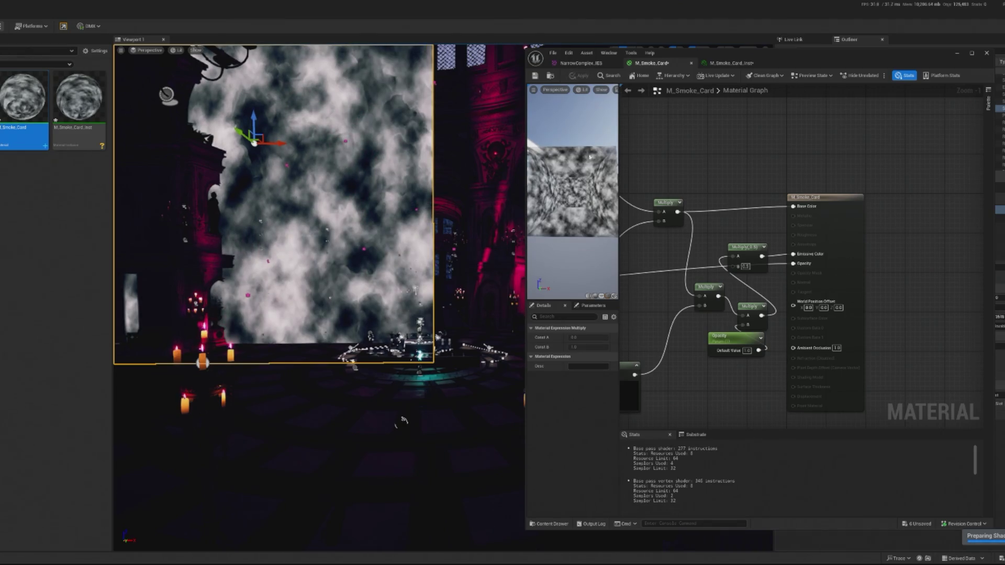
pyautogui.scroll(-2, 827, 313)
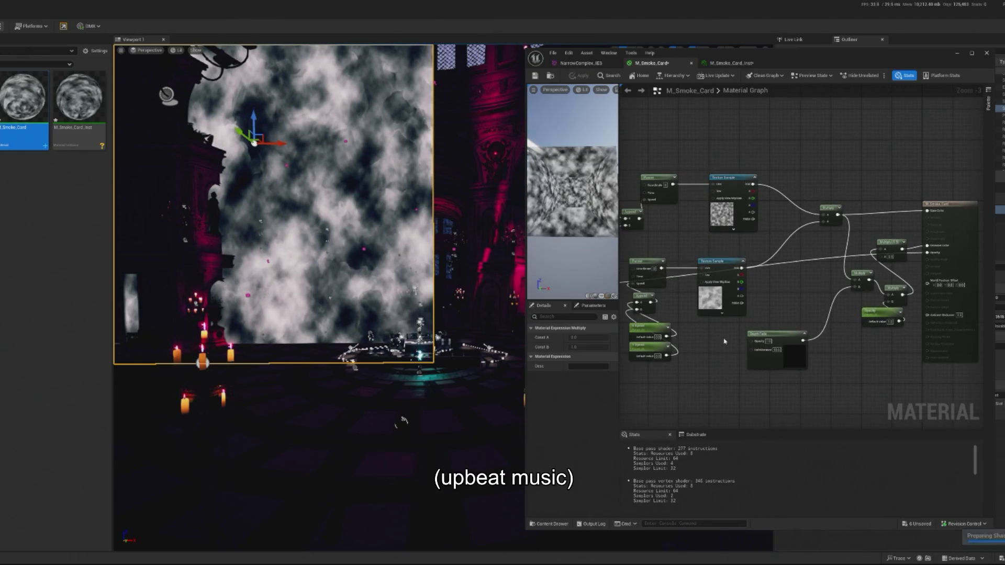
pyautogui.moveTo(837, 300); pyautogui.dragTo(973, 284)
pyautogui.moveTo(649, 272)
pyautogui.mouseDown()
pyautogui.moveTo(701, 291)
pyautogui.moveTo(743, 285)
pyautogui.moveTo(917, 229)
pyautogui.moveTo(924, 196)
pyautogui.mouseUp()
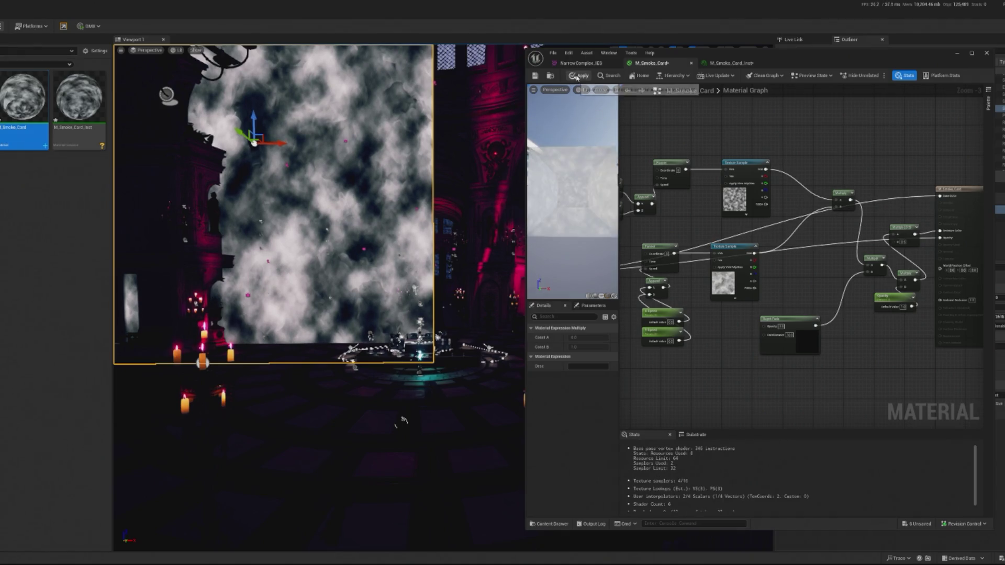
pyautogui.scroll(2, 939, 241)
pyautogui.keyDown('alt'); pyautogui.click(940, 242); pyautogui.keyUp('alt')
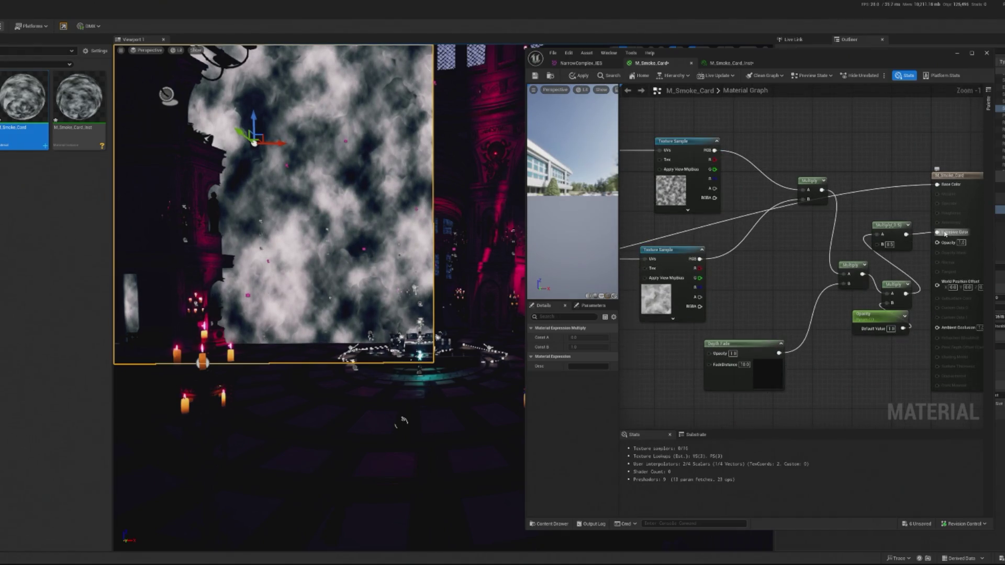
pyautogui.click(572, 76)
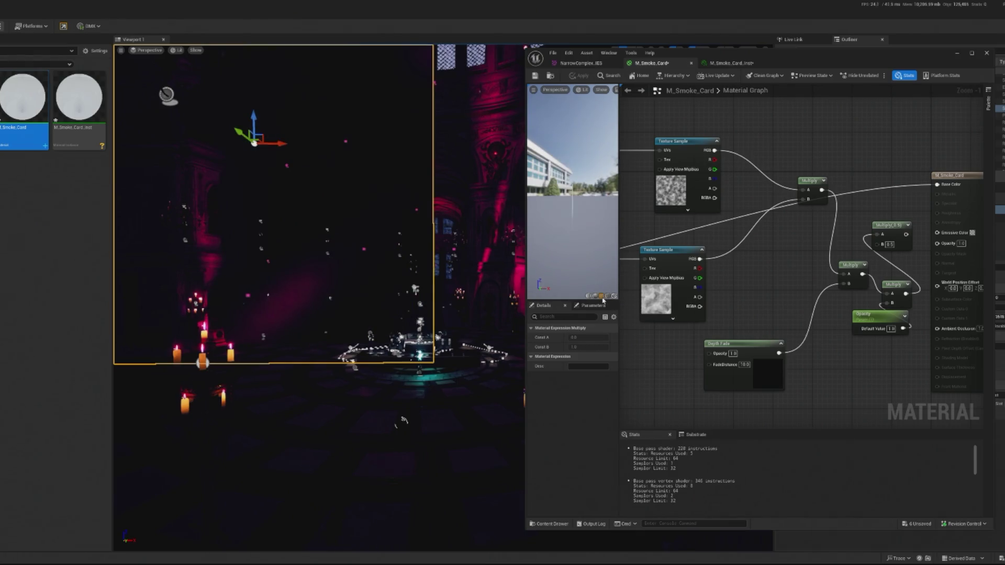
# Step: Preview the material on a flat plane oriented toward the camera
pyautogui.click(599, 296)
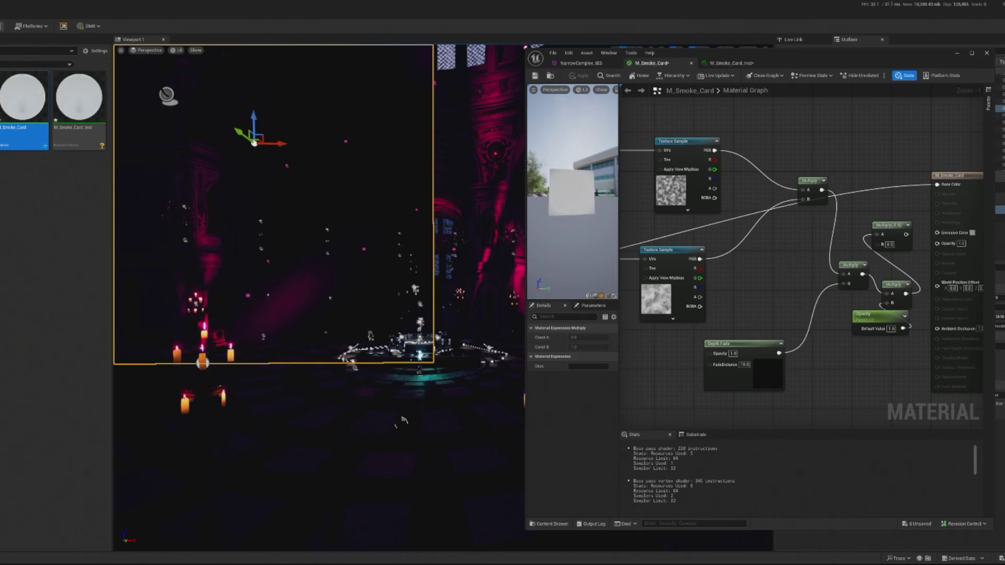
pyautogui.moveTo(583, 168)
pyautogui.mouseDown()
pyautogui.moveTo(578, 189)
pyautogui.moveTo(573, 173)
pyautogui.mouseUp()
pyautogui.scroll(-2, 740, 304)
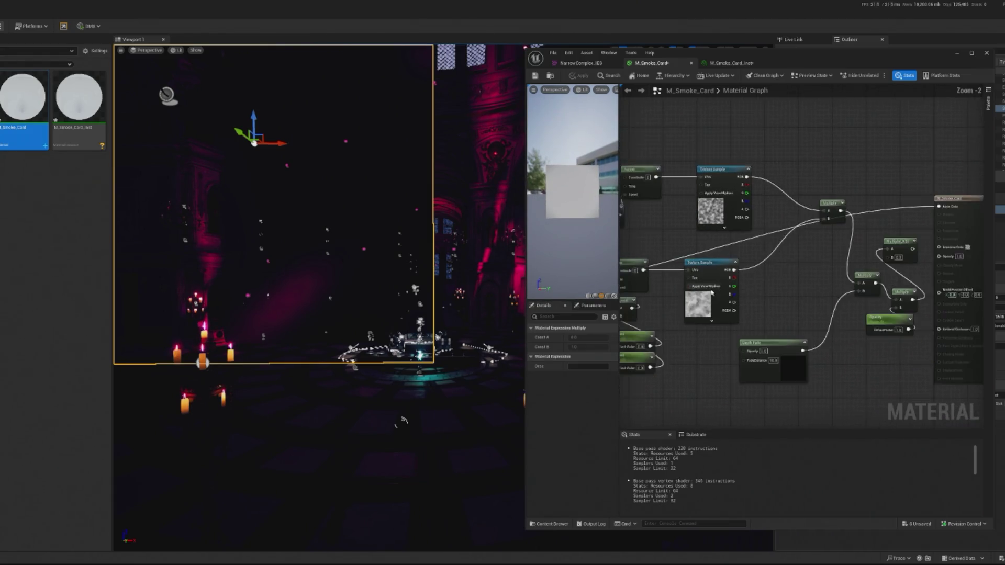
pyautogui.scroll(2, 741, 304)
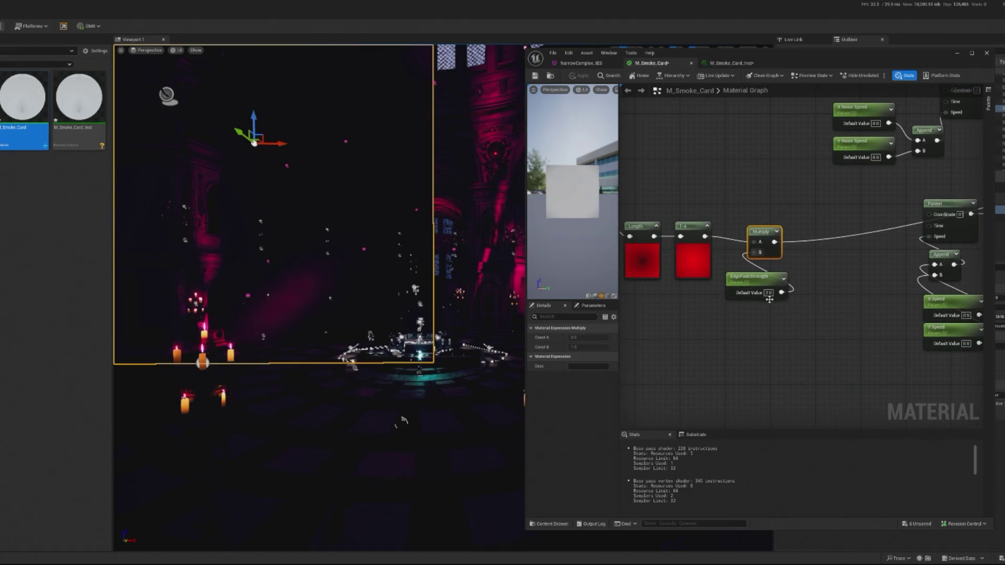
# Step: Try EdgeFadeStrength defaults of 1, 0 and 0.5, settling on 0.25
pyautogui.write('1')
pyautogui.press('Return')
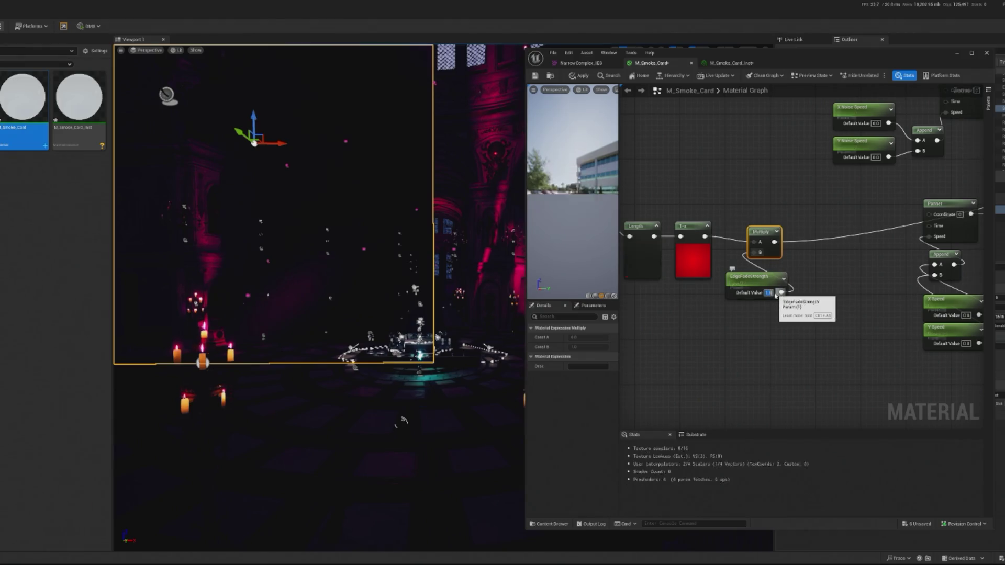
pyautogui.write('0')
pyautogui.press('Return')
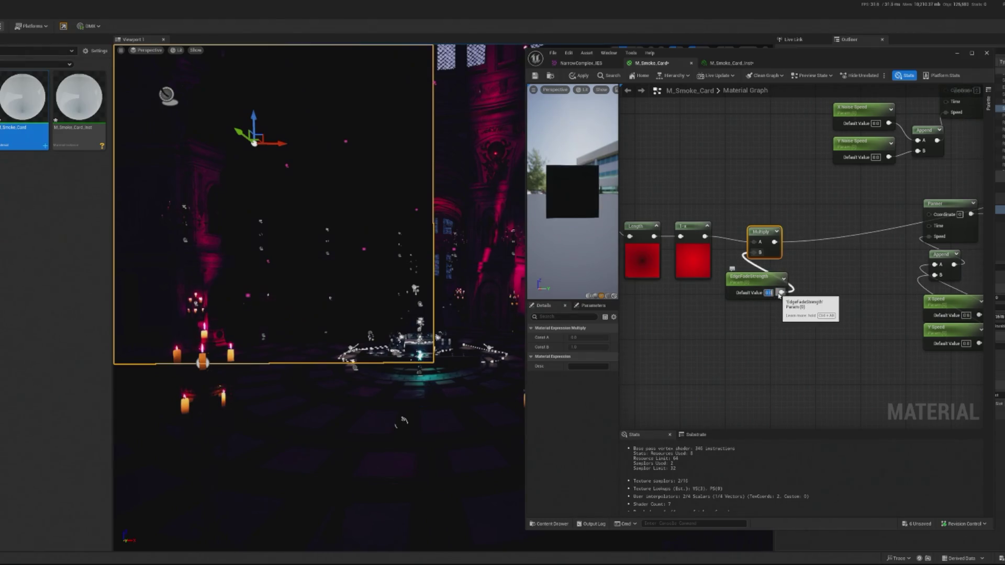
pyautogui.write('0.5')
pyautogui.press('Return')
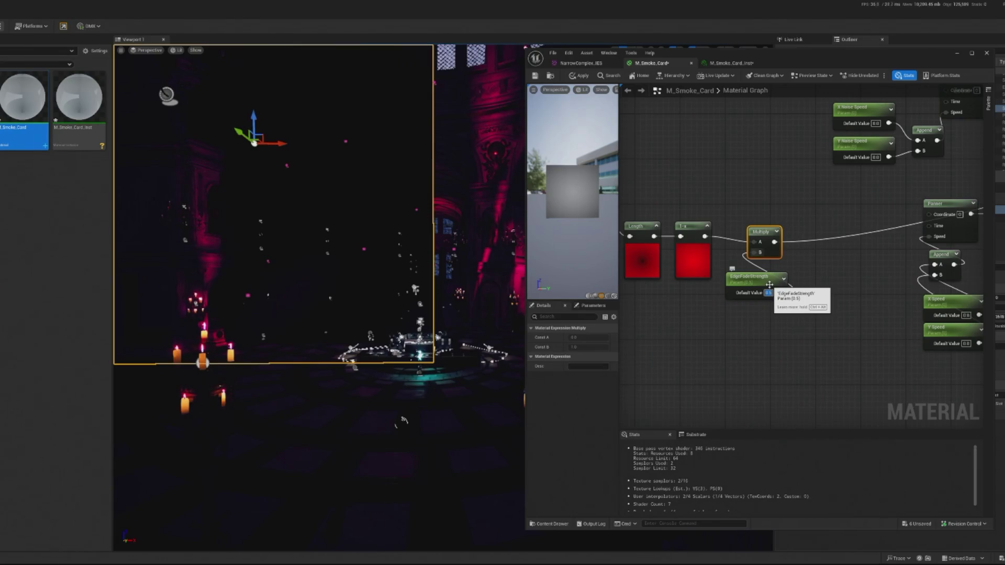
pyautogui.press('BackSpace')
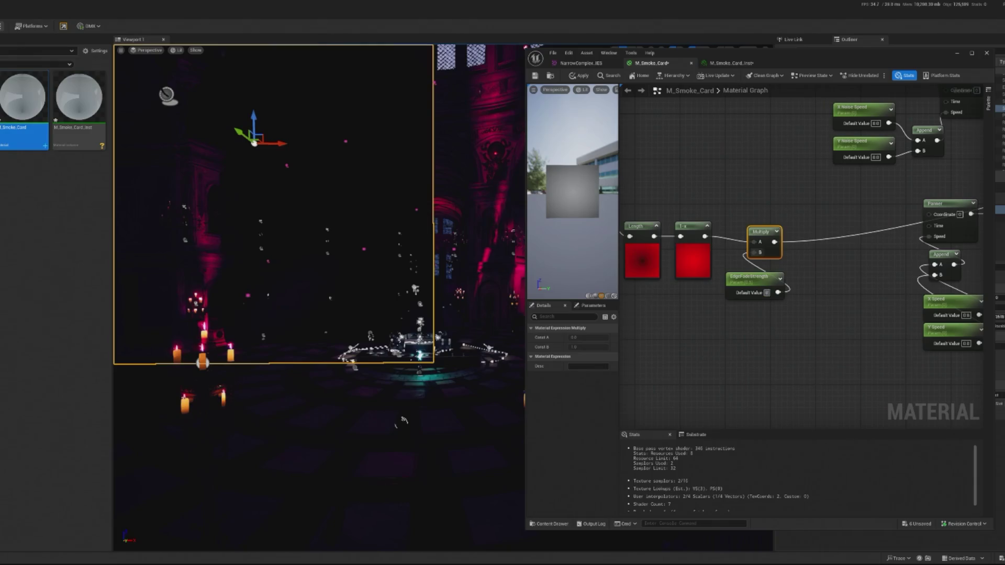
pyautogui.write('0.25')
pyautogui.press('Return')
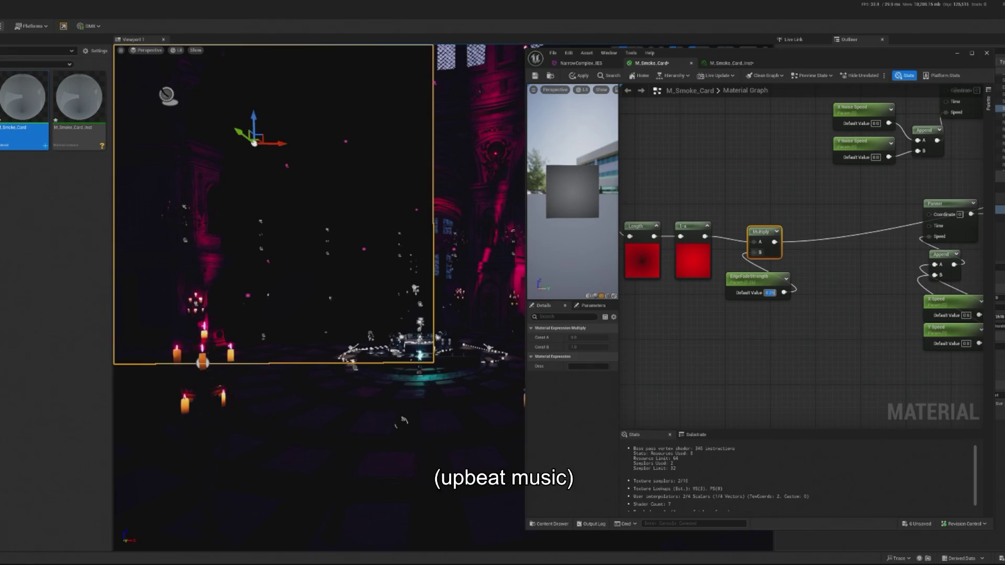
pyautogui.moveTo(777, 248); pyautogui.dragTo(811, 248)
# Step: Tuck EdgeFadeStrength under Multiply, insert a Saturate between 1-x and Multiply's A input, and apply
pyautogui.moveTo(751, 283)
pyautogui.mouseDown()
pyautogui.moveTo(804, 273)
pyautogui.moveTo(814, 234)
pyautogui.mouseUp()
pyautogui.keyDown('ctrl'); pyautogui.click(807, 239); pyautogui.keyUp('ctrl')
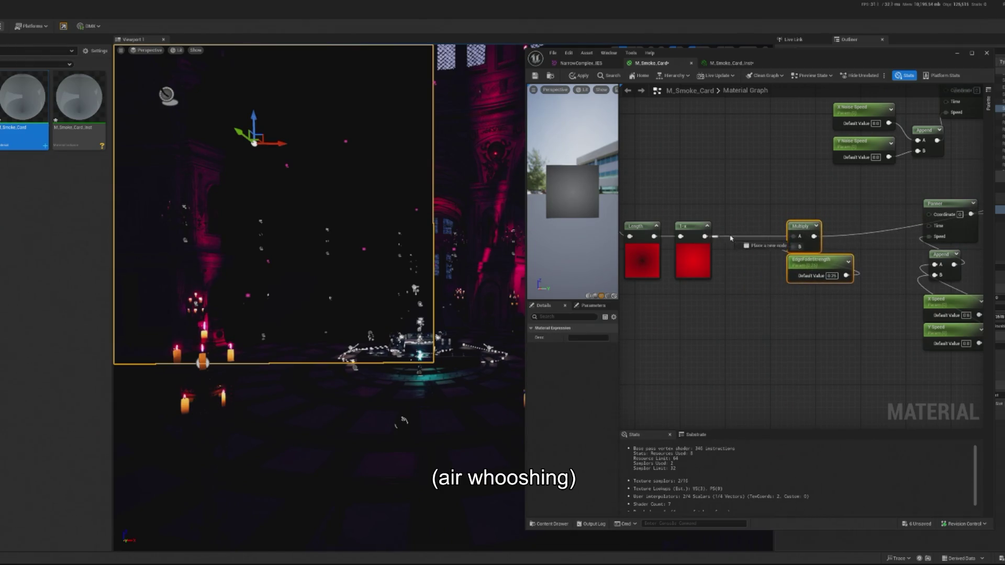
pyautogui.moveTo(704, 236); pyautogui.dragTo(730, 238)
pyautogui.write('satura')
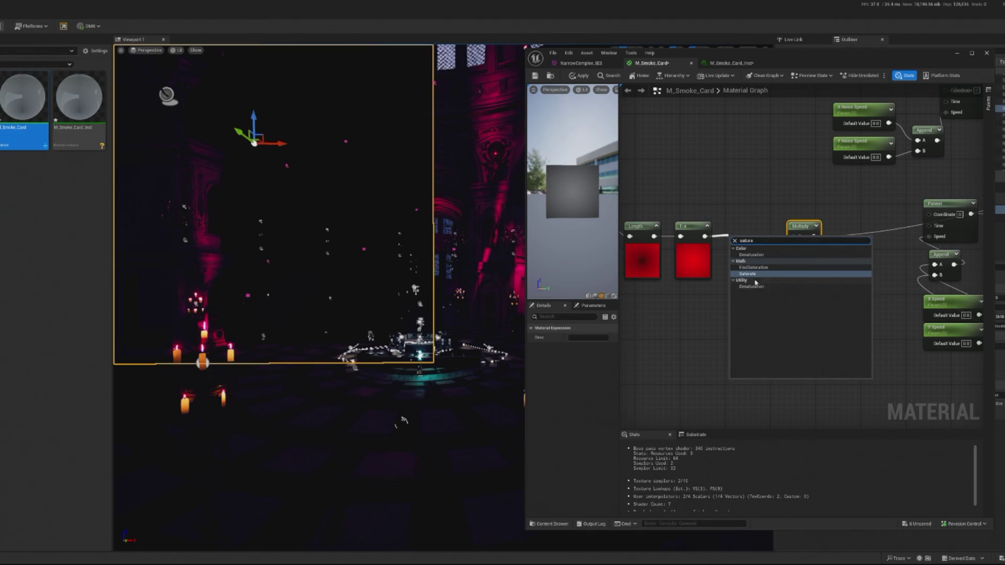
pyautogui.click(754, 274)
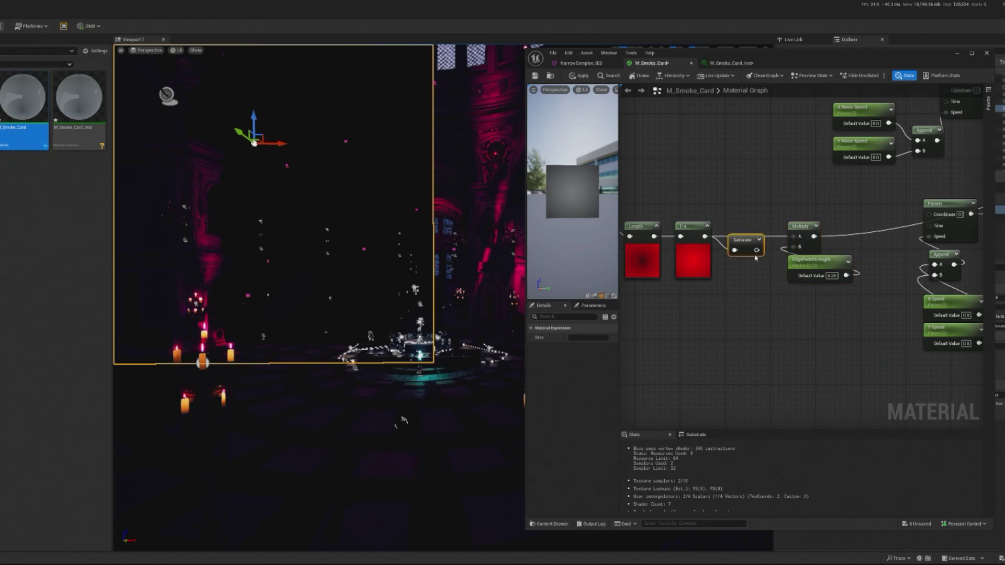
pyautogui.moveTo(754, 236); pyautogui.dragTo(799, 238)
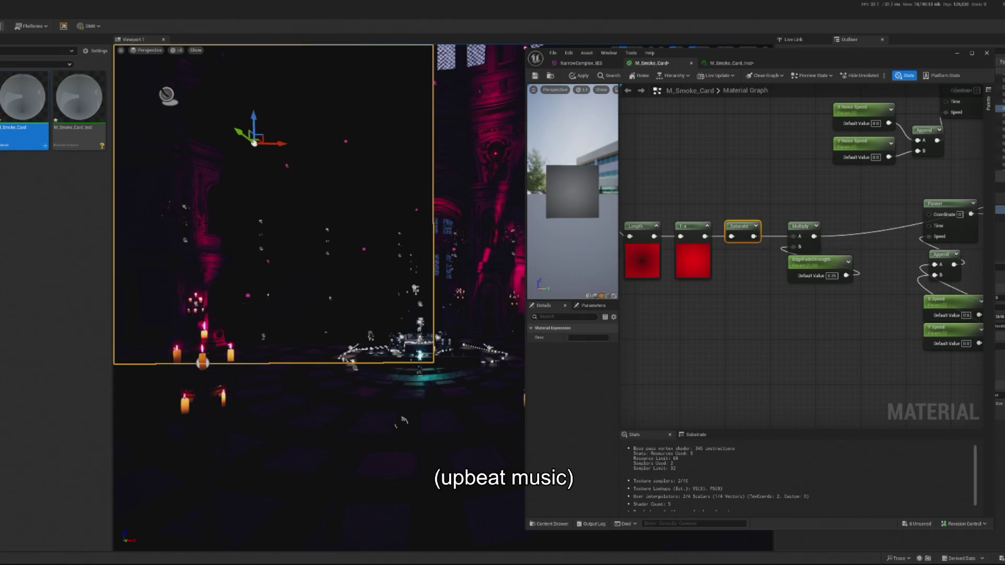
pyautogui.click(583, 75)
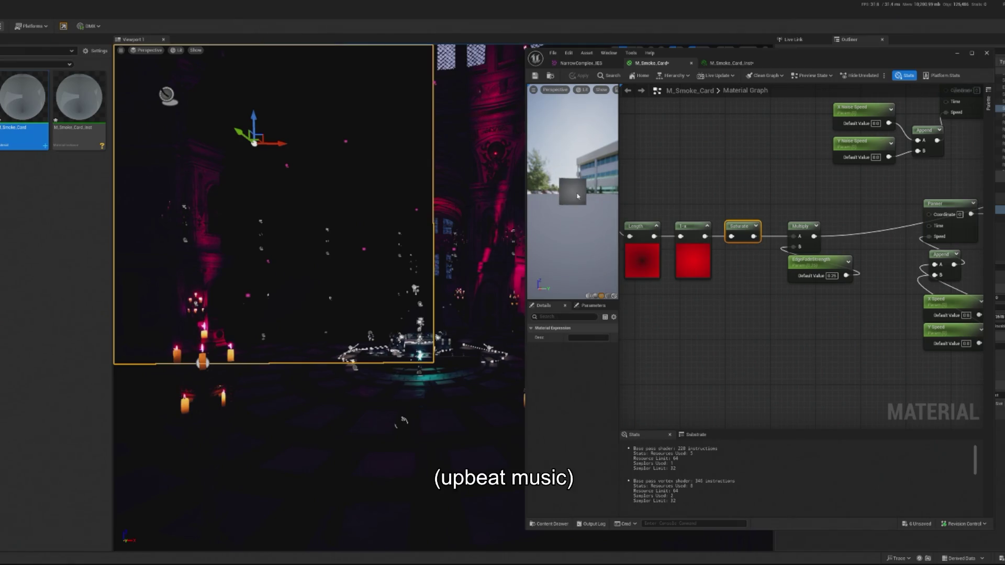
# Step: Preview the smoke card material on a sphere and orbit around it
pyautogui.scroll(3, 575, 209)
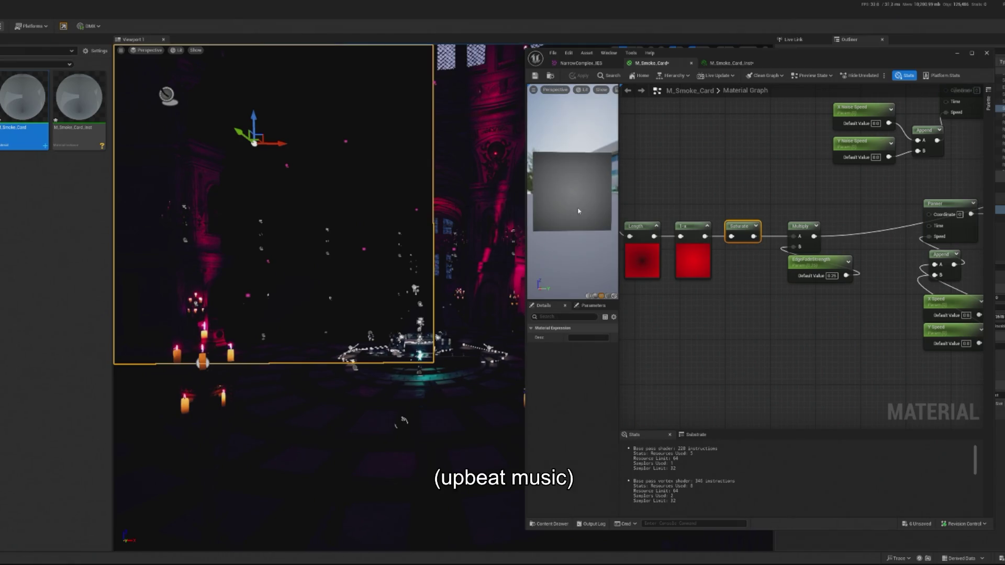
pyautogui.click(595, 297)
pyautogui.scroll(-3, 568, 209)
pyautogui.moveTo(568, 209)
pyautogui.mouseDown()
pyautogui.moveTo(586, 204)
pyautogui.moveTo(570, 209)
pyautogui.mouseUp()
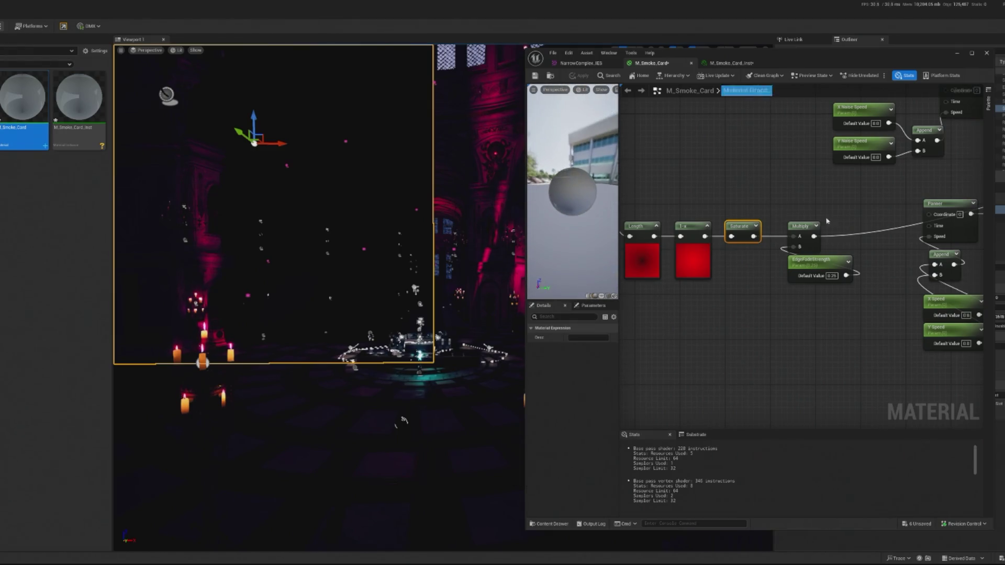
pyautogui.scroll(-2, 674, 272)
# Step: Keep Surface as the material domain and switch Blend Mode to Opaque
pyautogui.click(729, 348)
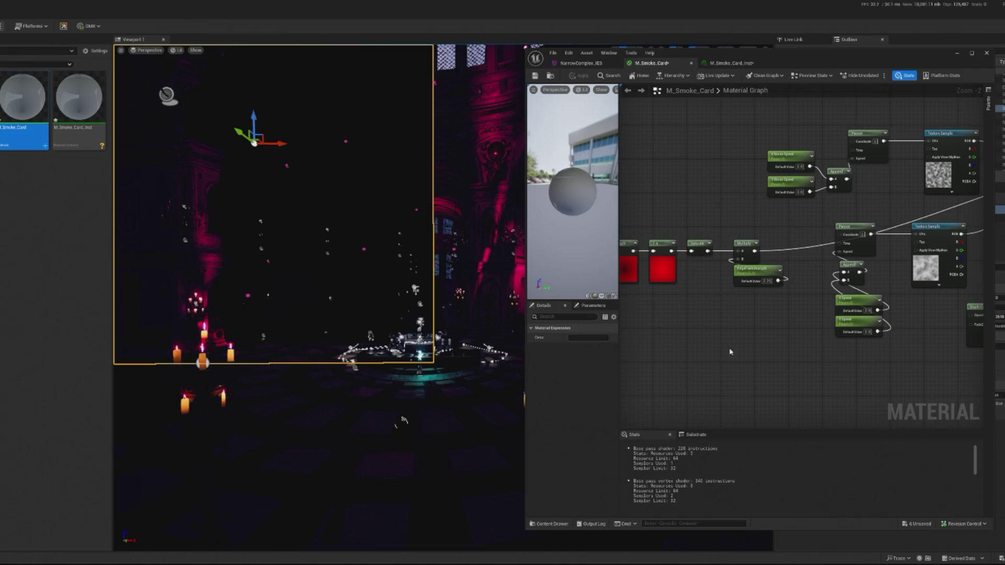
pyautogui.click(584, 338)
pyautogui.click(586, 346)
pyautogui.click(585, 347)
pyautogui.click(608, 347)
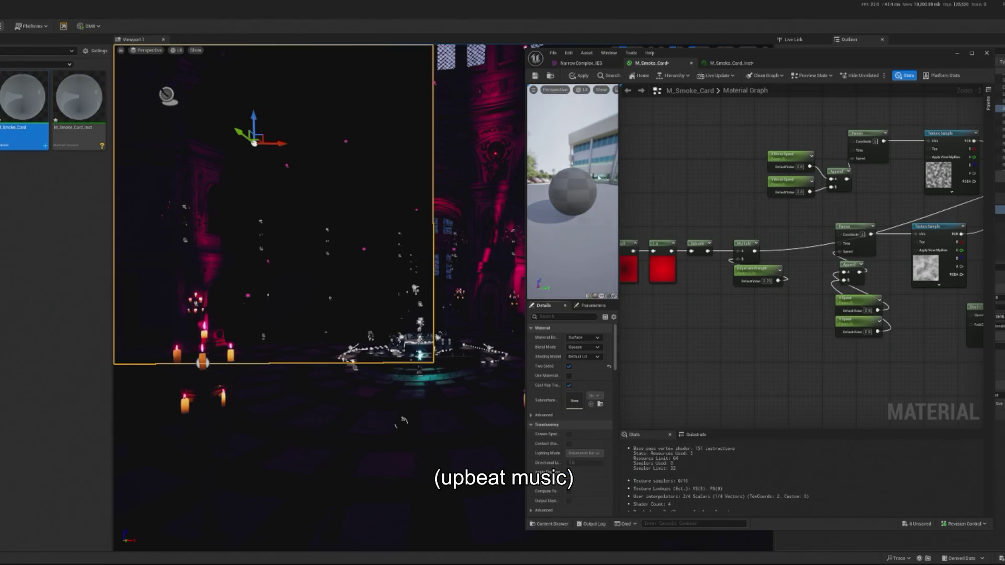
# Step: Switch the material preview mesh from the sphere to the flat plane
pyautogui.click(601, 296)
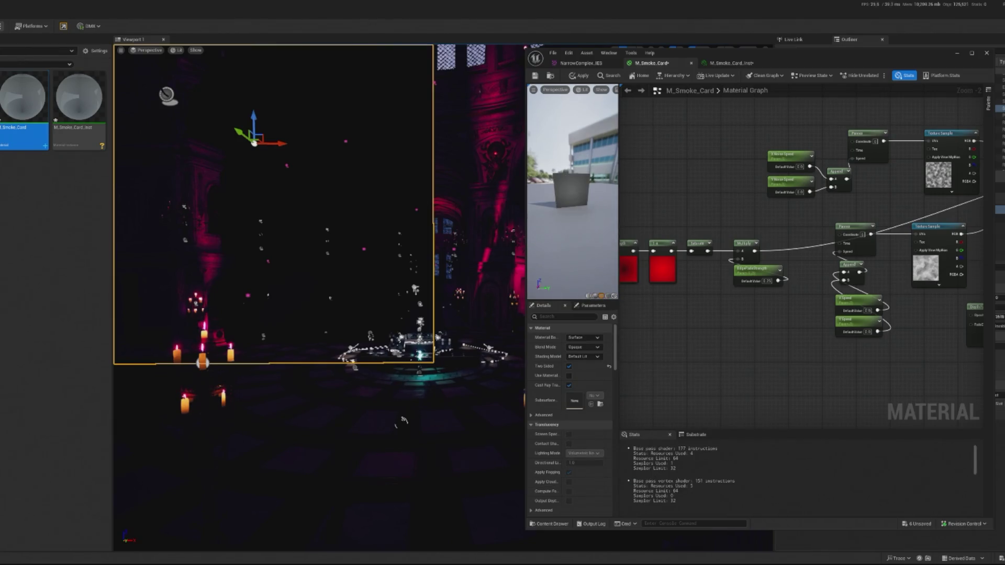
pyautogui.scroll(6, 593, 196)
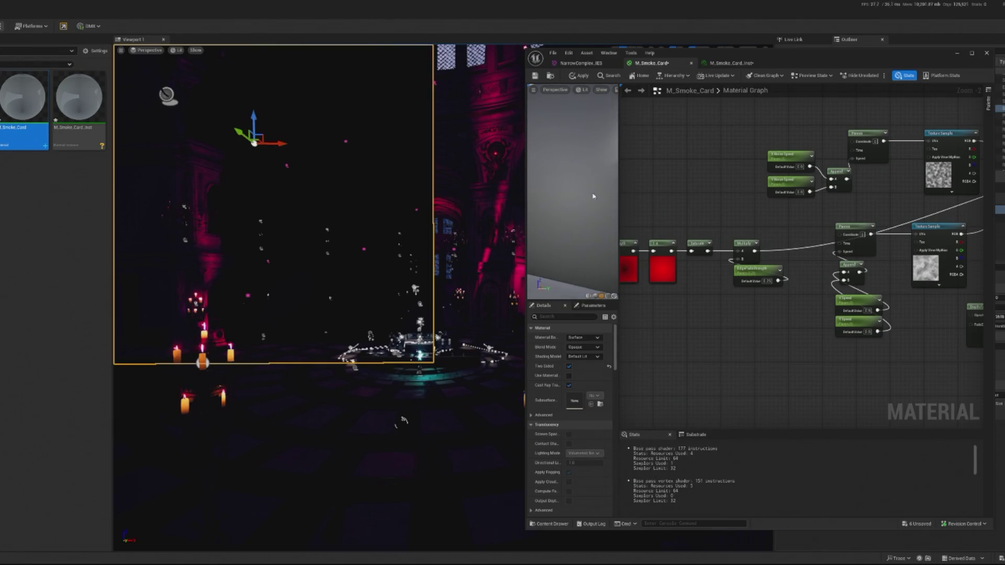
pyautogui.scroll(-6, 593, 197)
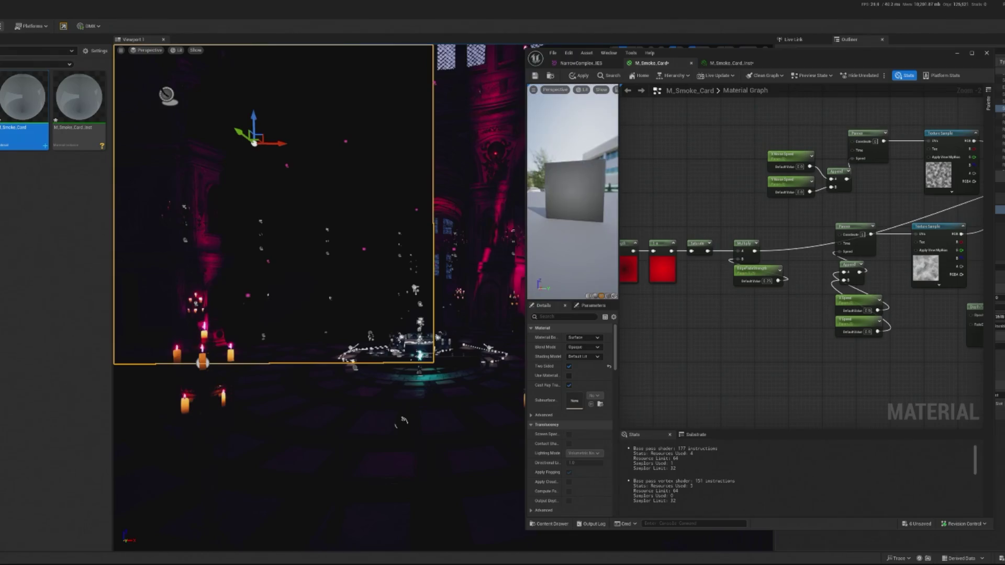
pyautogui.click(601, 296)
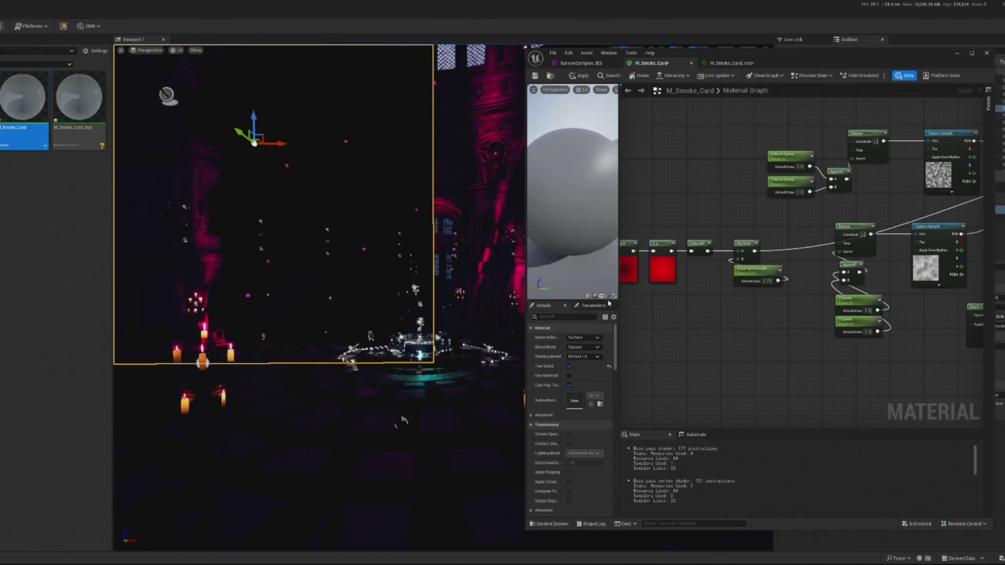
pyautogui.click(602, 296)
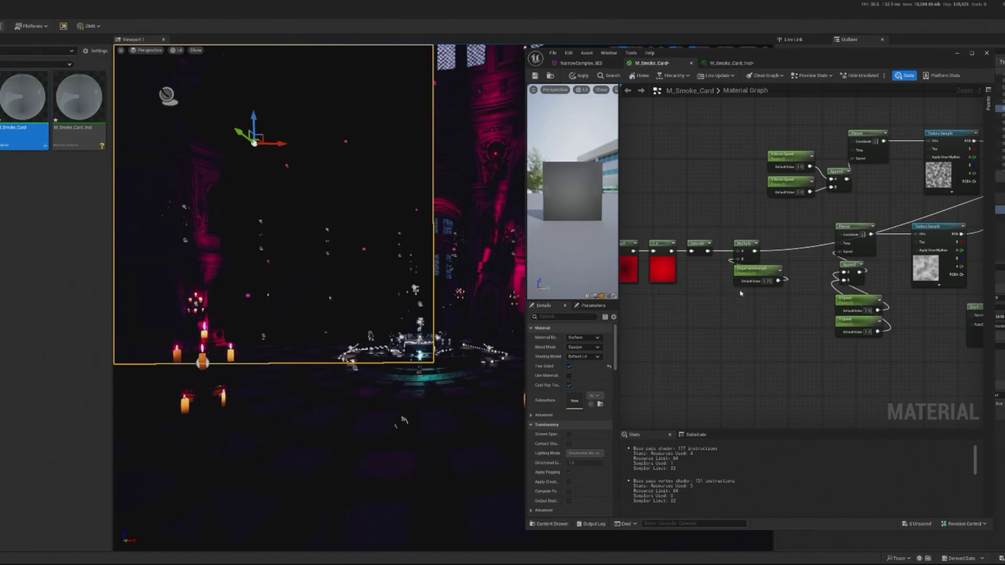
# Step: Set EdgeFadeStrength's default value to 1
pyautogui.click(767, 281)
pyautogui.write('1')
pyautogui.press('Return')
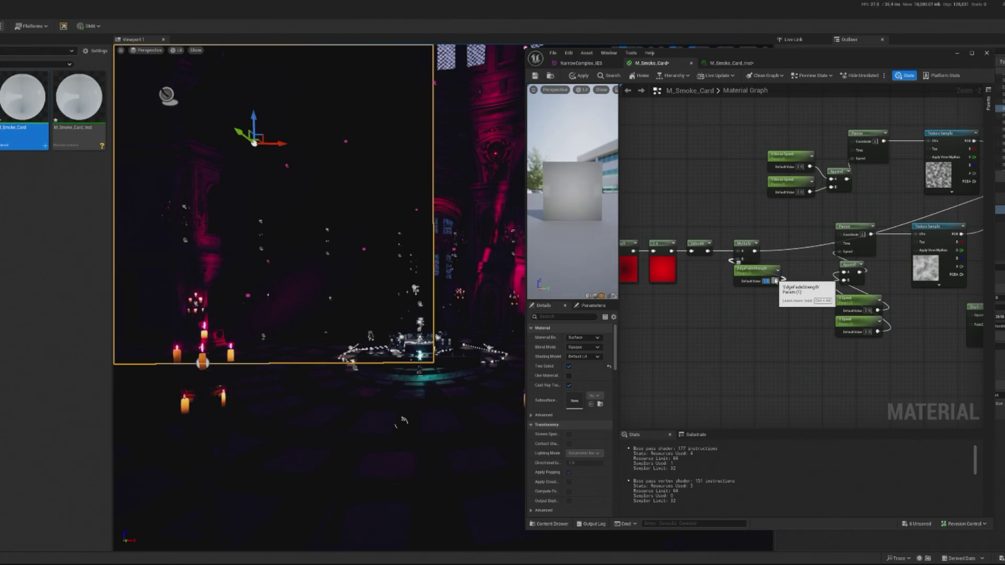
pyautogui.scroll(2, 721, 272)
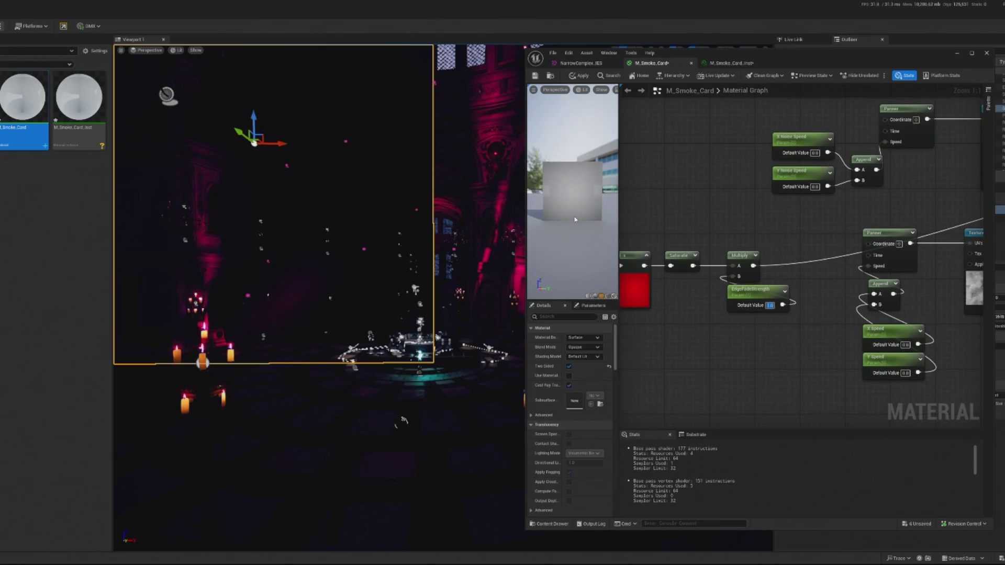
pyautogui.scroll(-5, 812, 345)
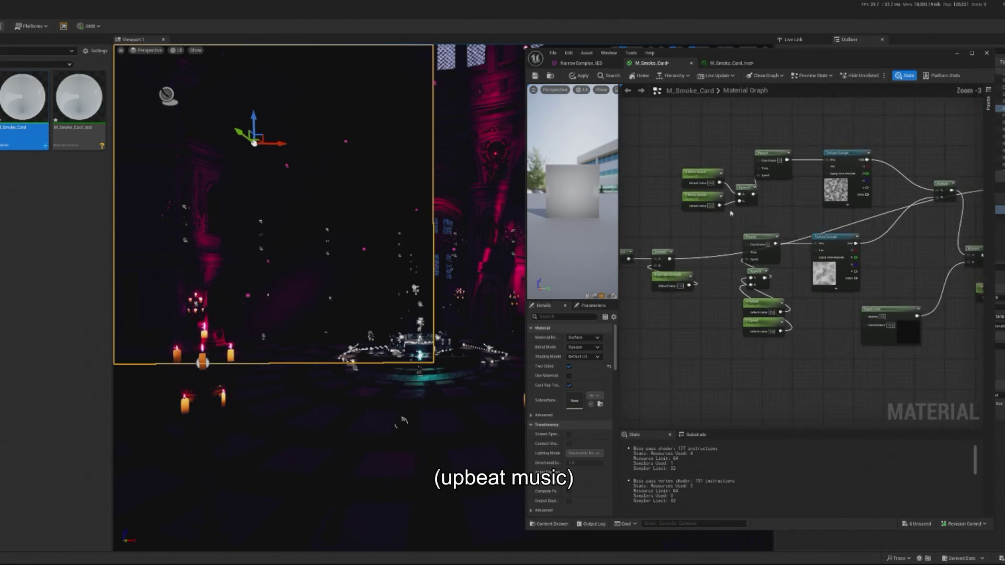
# Step: Set Blend Mode to Translucent and pan the graph back to the parameter nodes
pyautogui.click(593, 347)
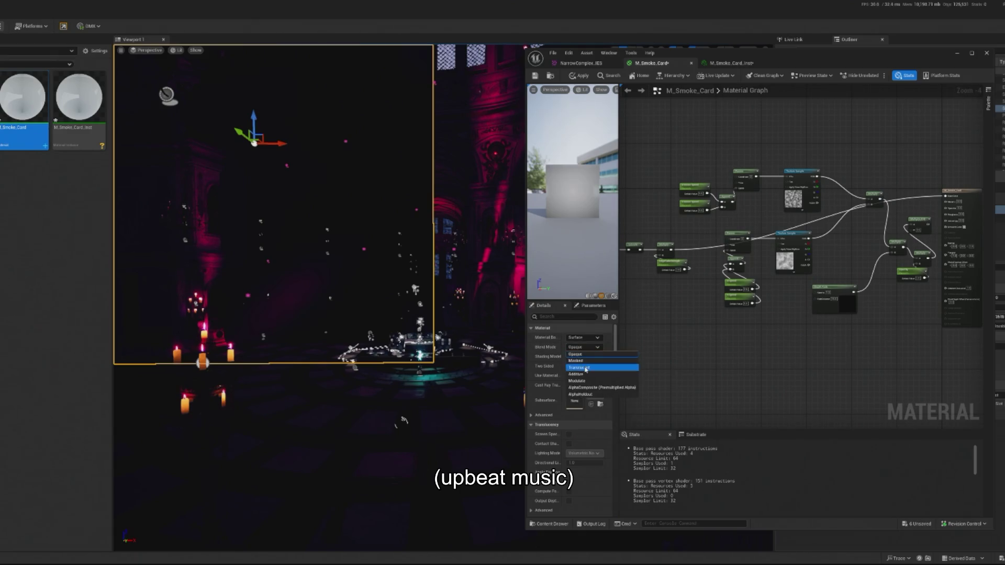
pyautogui.click(581, 370)
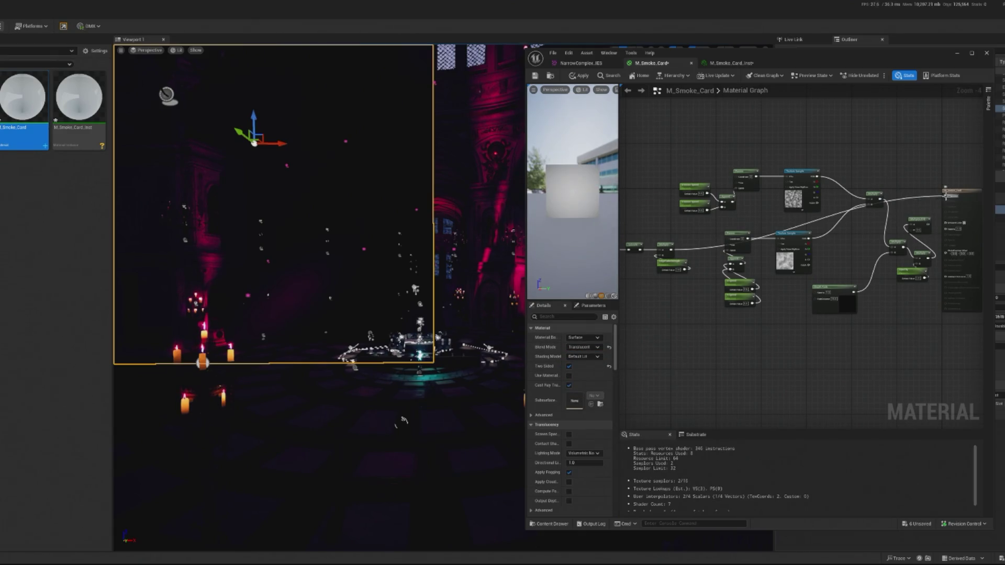
pyautogui.scroll(1, 945, 195)
pyautogui.scroll(1, 946, 239)
pyautogui.moveTo(852, 382)
pyautogui.mouseDown()
pyautogui.moveTo(662, 382)
pyautogui.moveTo(885, 334)
pyautogui.mouseUp()
pyautogui.moveTo(697, 283); pyautogui.dragTo(817, 290)
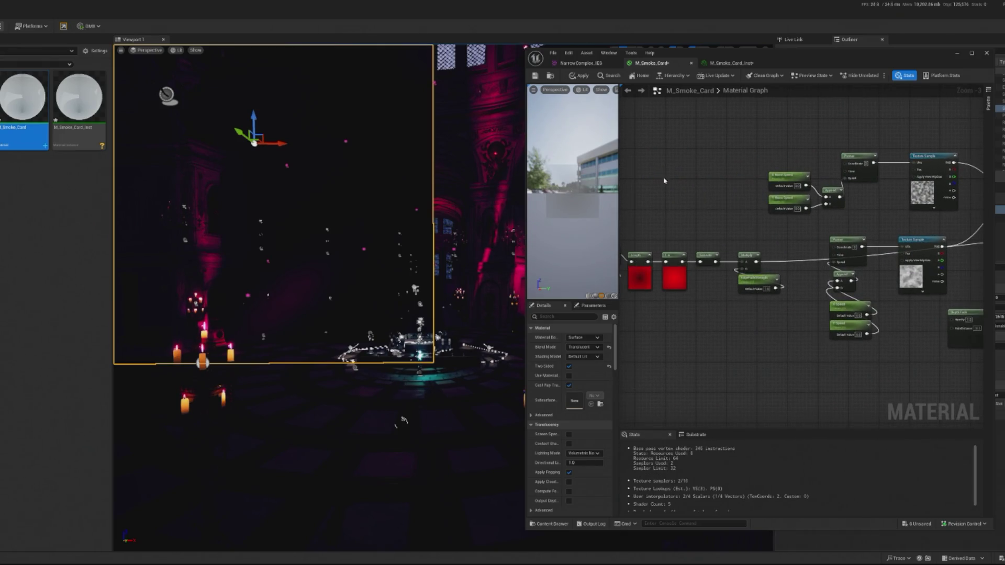
pyautogui.scroll(3, 772, 277)
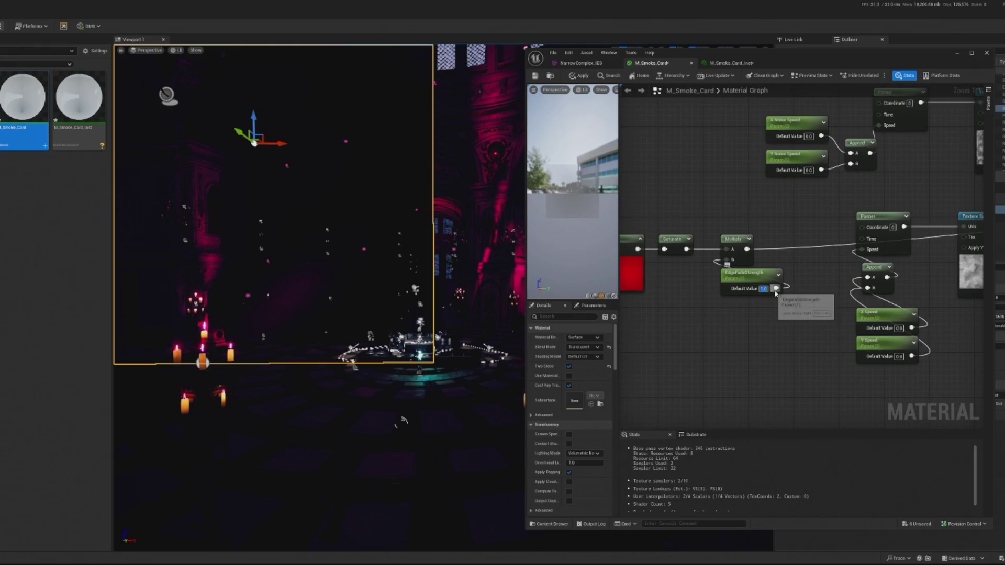
pyautogui.write('2')
# Step: Change EdgeFadeStrength's default value to 1.5 and zoom out of the graph
pyautogui.press('Return')
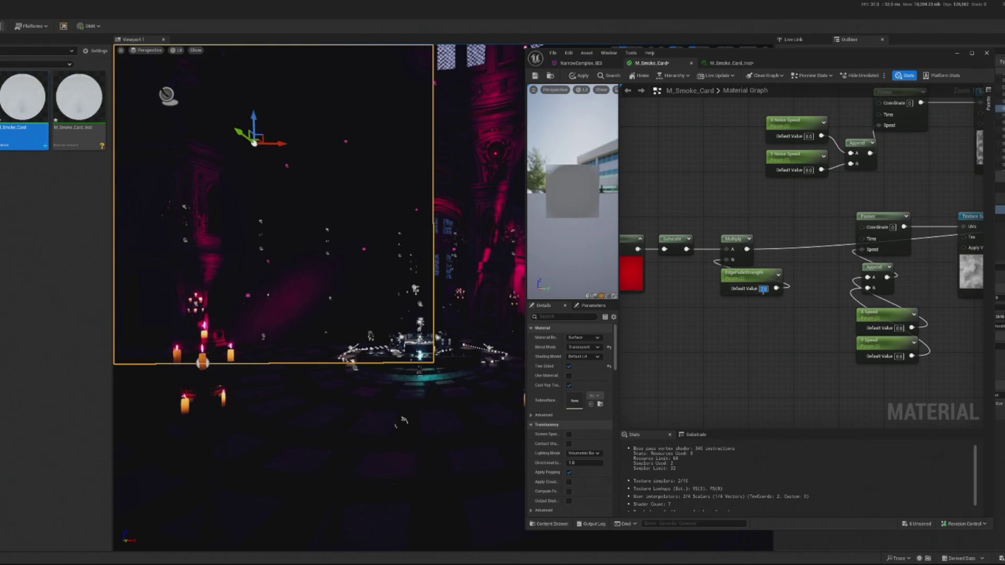
pyautogui.write('1.5')
pyautogui.press('Return')
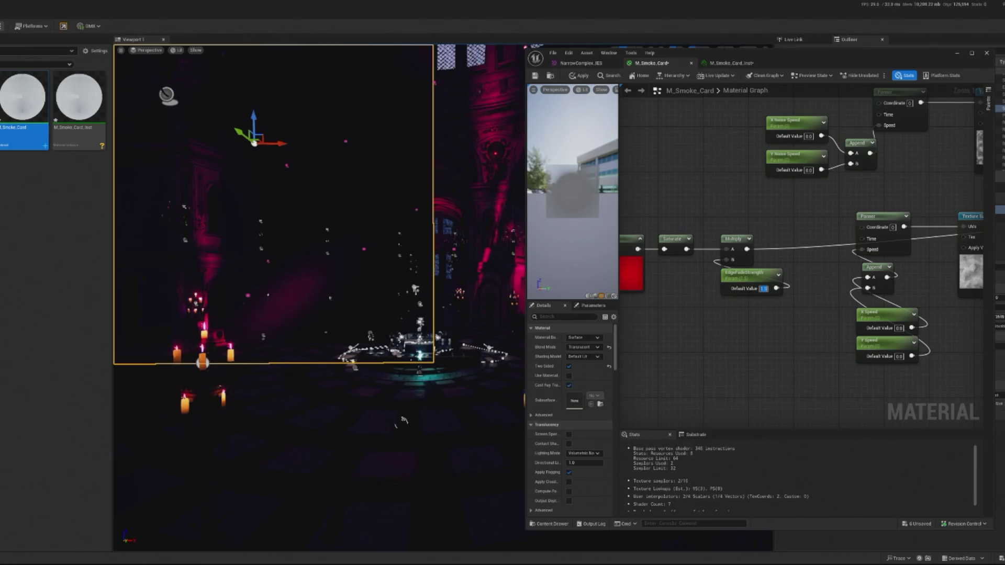
pyautogui.scroll(-2, 731, 305)
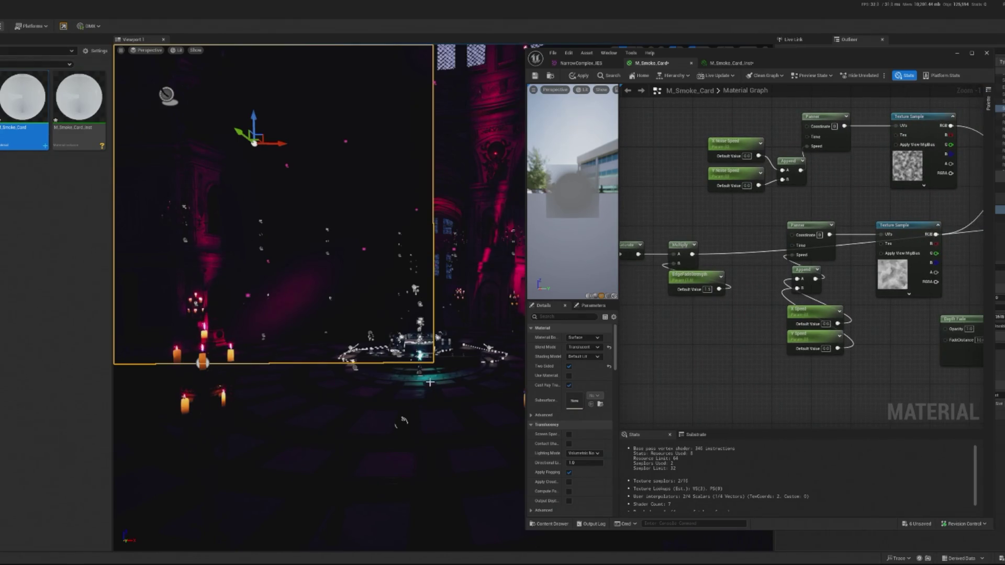
# Step: Add a SphereMask node and place it between TexCoord and Subtract
pyautogui.rightClick(666, 369)
pyautogui.write('sphere')
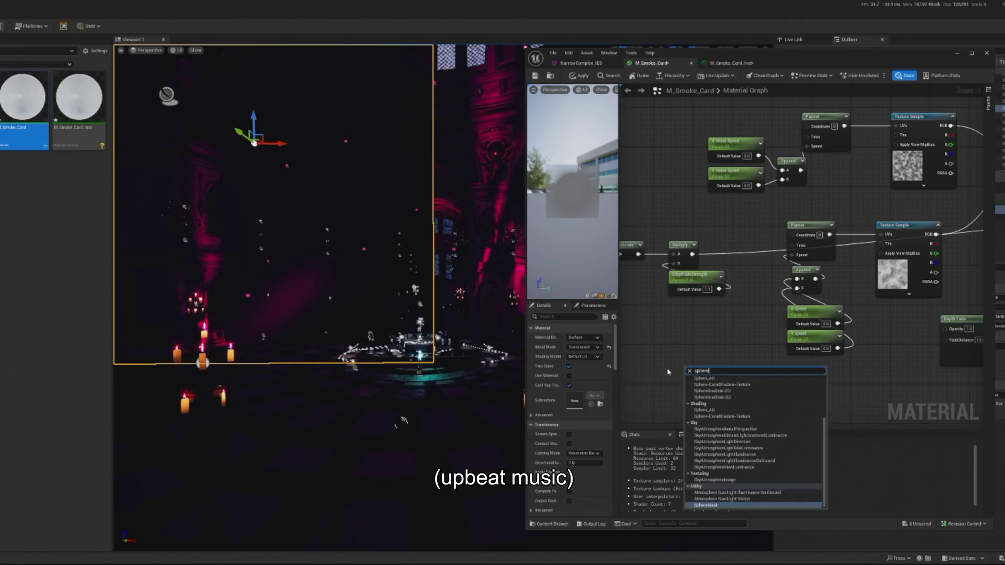
pyautogui.write('mask')
pyautogui.click(699, 401)
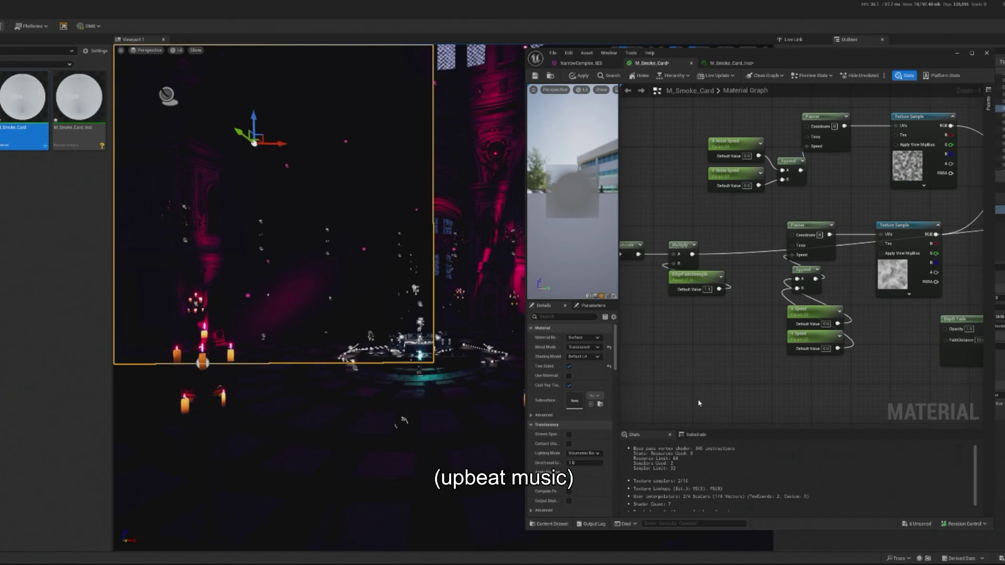
pyautogui.moveTo(730, 369)
pyautogui.mouseDown()
pyautogui.moveTo(743, 321)
pyautogui.moveTo(710, 355)
pyautogui.moveTo(723, 358)
pyautogui.mouseUp()
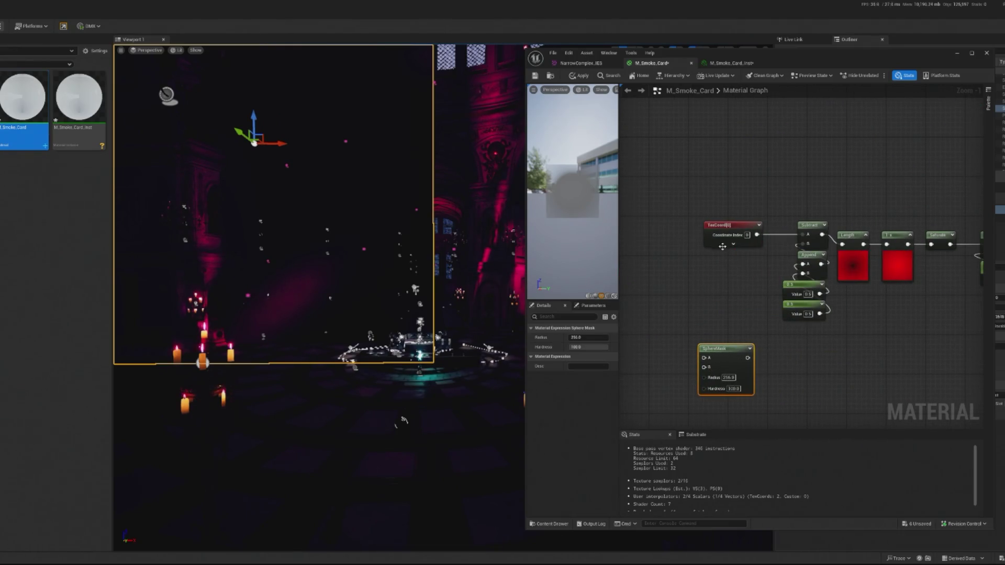
pyautogui.moveTo(729, 233)
pyautogui.mouseDown()
pyautogui.moveTo(638, 228)
pyautogui.moveTo(644, 233)
pyautogui.mouseUp()
pyautogui.moveTo(726, 361); pyautogui.dragTo(711, 246)
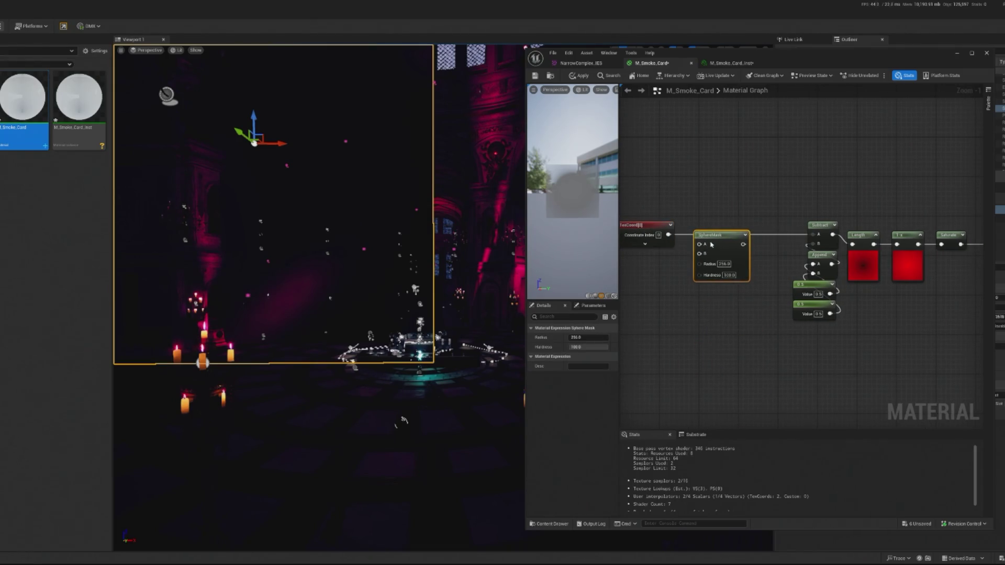
# Step: Wire TexCoord to SphereMask A, Append to B, and SphereMask's output into Subtract
pyautogui.moveTo(668, 235)
pyautogui.mouseDown()
pyautogui.moveTo(703, 247)
pyautogui.moveTo(730, 234)
pyautogui.mouseUp()
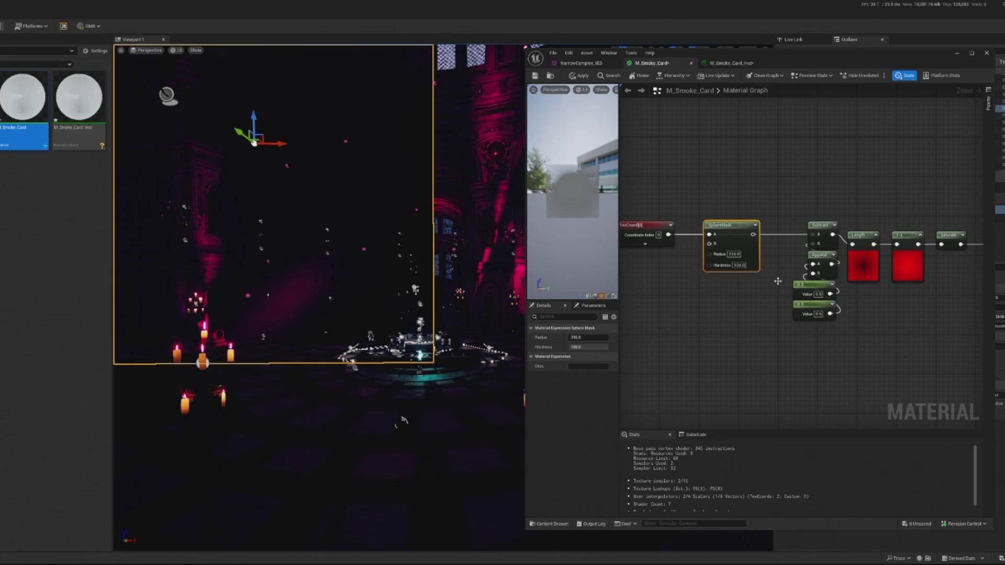
pyautogui.moveTo(832, 260); pyautogui.dragTo(710, 254)
pyautogui.click(766, 324)
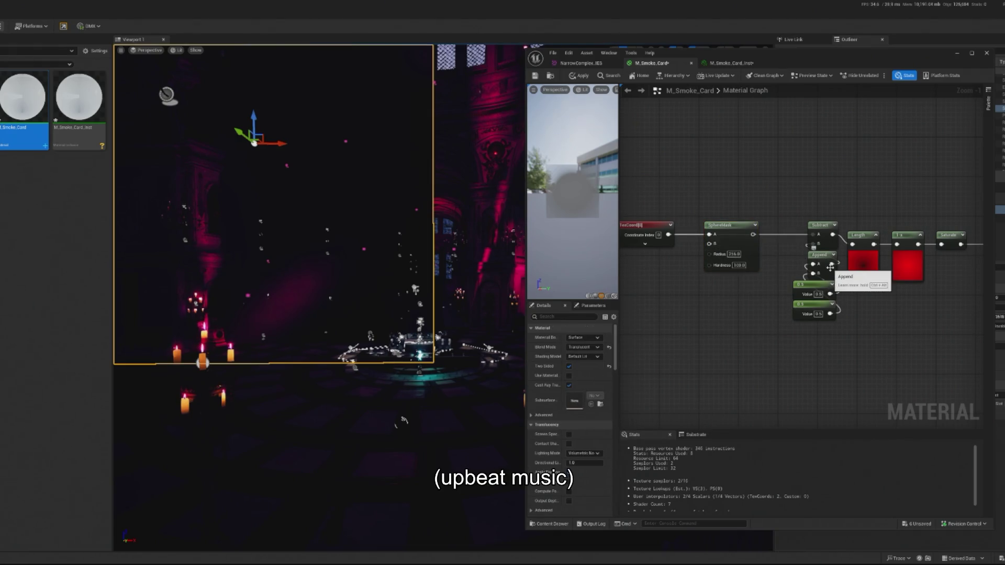
pyautogui.moveTo(830, 267); pyautogui.dragTo(710, 244)
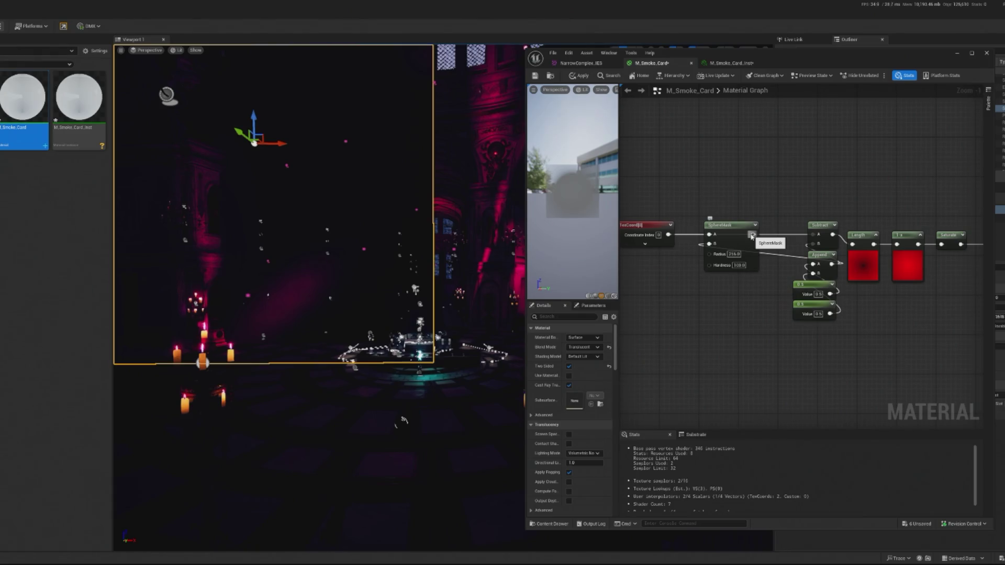
pyautogui.scroll(1, 752, 236)
pyautogui.moveTo(750, 235); pyautogui.dragTo(822, 245)
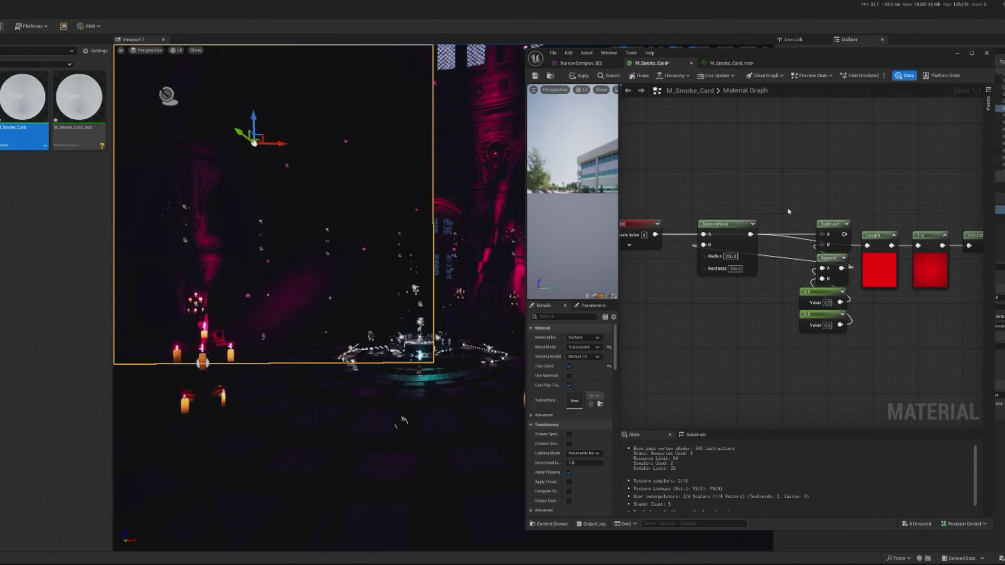
# Step: Set the SphereMask Radius to 1.0, then back to 256.0
pyautogui.click(731, 256)
pyautogui.write('1')
pyautogui.press('Return')
pyautogui.scroll(-2, 745, 297)
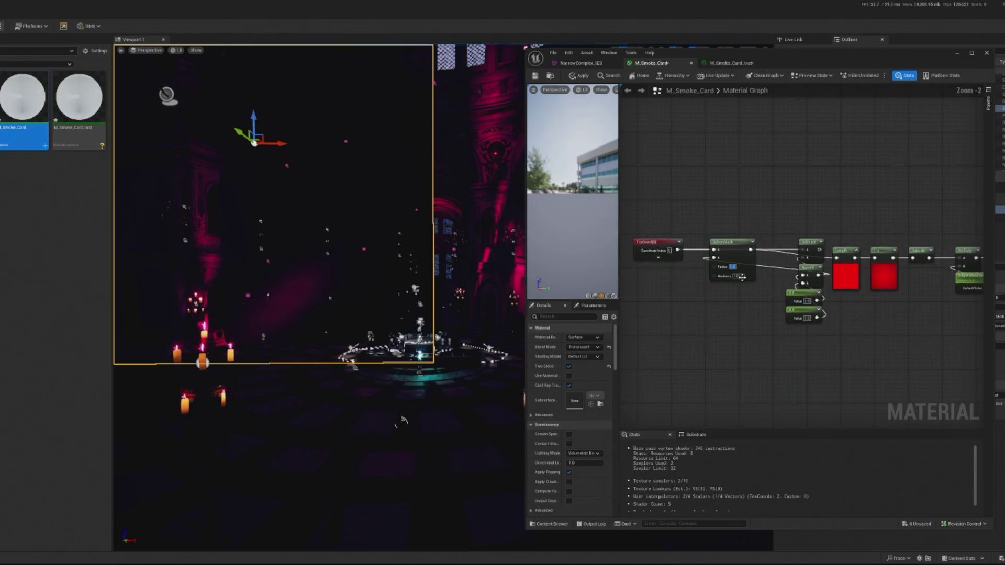
pyautogui.moveTo(940, 238)
pyautogui.mouseDown()
pyautogui.moveTo(623, 237)
pyautogui.moveTo(952, 239)
pyautogui.mouseUp()
pyautogui.scroll(3, 655, 348)
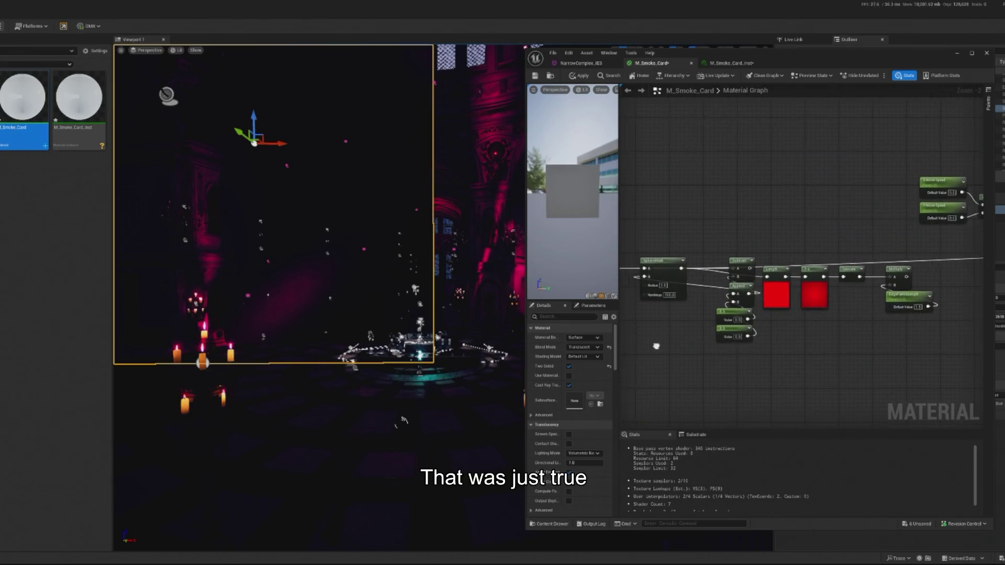
pyautogui.click(743, 271)
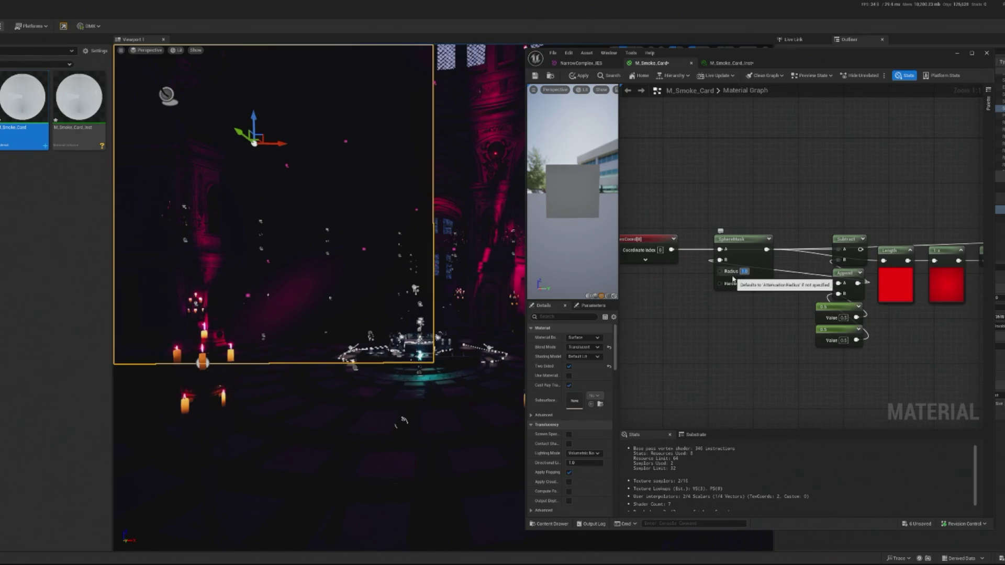
pyautogui.write('6')
pyautogui.press('Return')
# Step: Delete the Subtract node and wire Append straight into SphereMask input B
pyautogui.moveTo(874, 377)
pyautogui.mouseDown()
pyautogui.moveTo(814, 267)
pyautogui.moveTo(771, 306)
pyautogui.moveTo(702, 324)
pyautogui.mouseUp()
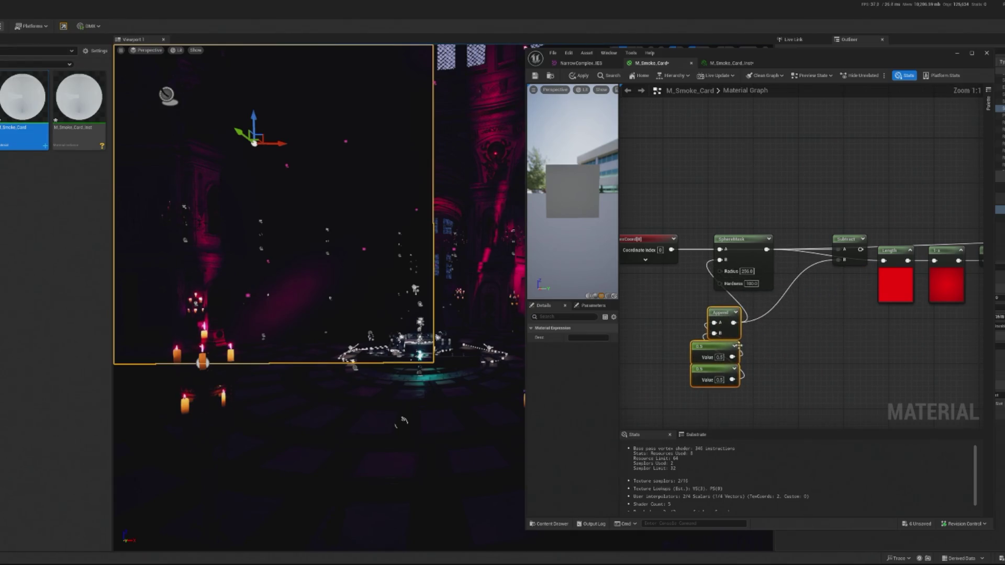
pyautogui.moveTo(845, 239)
pyautogui.mouseDown()
pyautogui.moveTo(778, 312)
pyautogui.moveTo(720, 260)
pyautogui.mouseUp()
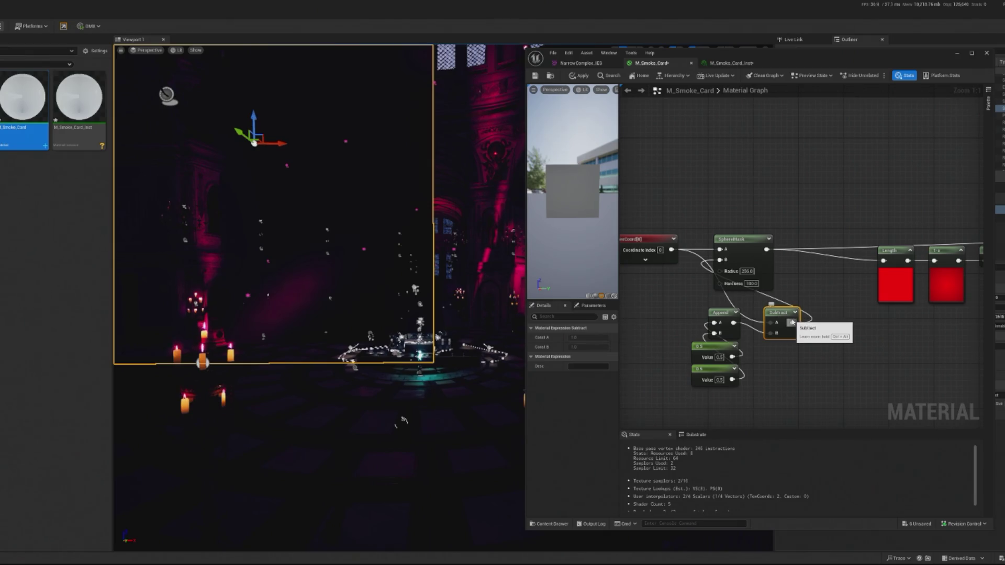
pyautogui.press('Delete')
pyautogui.moveTo(733, 322); pyautogui.dragTo(719, 259)
pyautogui.click(757, 284)
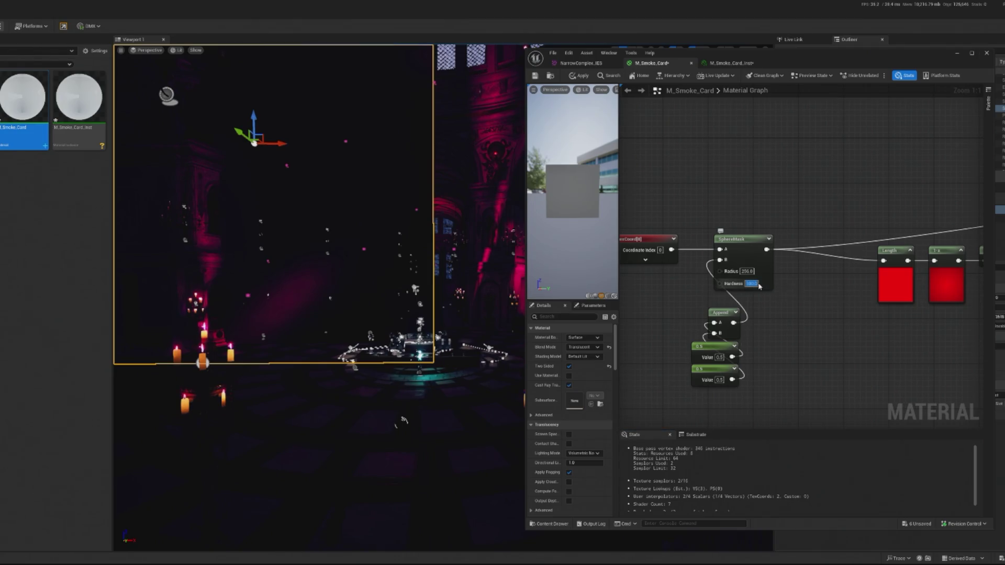
# Step: Set SphereMask Hardness to 0.5, then try Radius 10 and 20 and Hardness 10
pyautogui.write('0.5')
pyautogui.press('Return')
pyautogui.click(746, 271)
pyautogui.write('10')
pyautogui.press('Return')
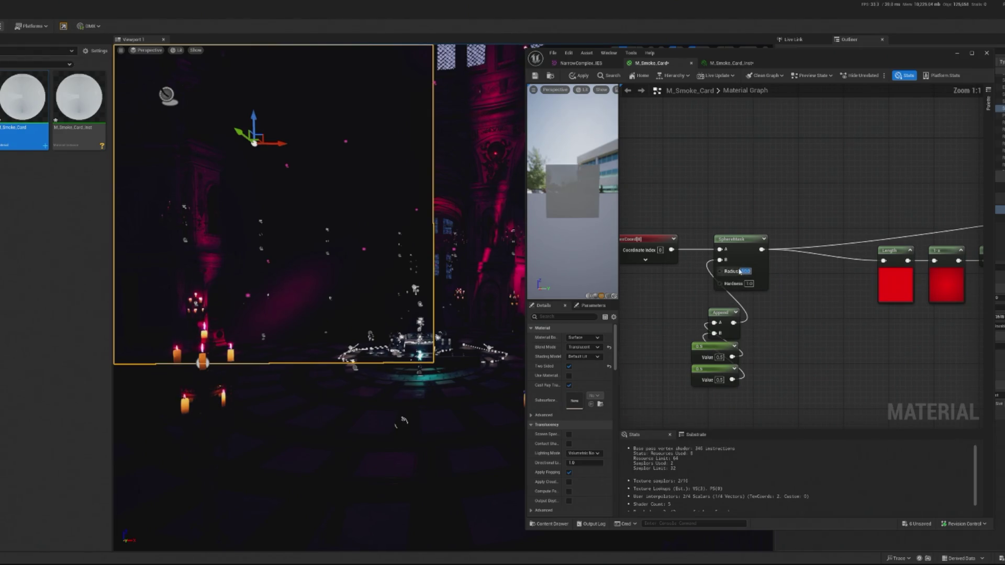
pyautogui.write('20')
pyautogui.press('Return')
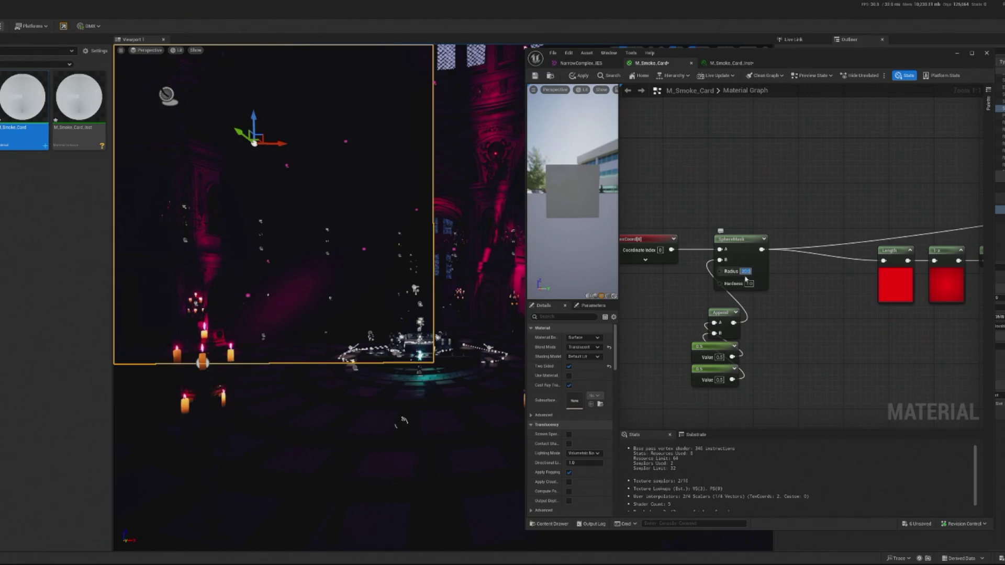
pyautogui.click(750, 283)
pyautogui.write('10')
pyautogui.press('Return')
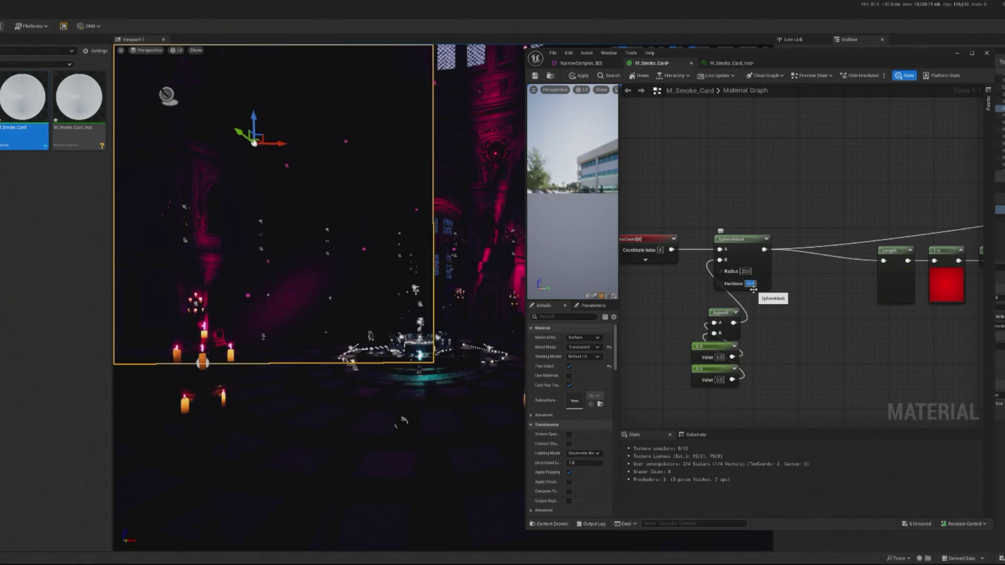
# Step: Test Hardness values of 20, 1, 100 and 10, and set Radius to 0.35
pyautogui.click(744, 271)
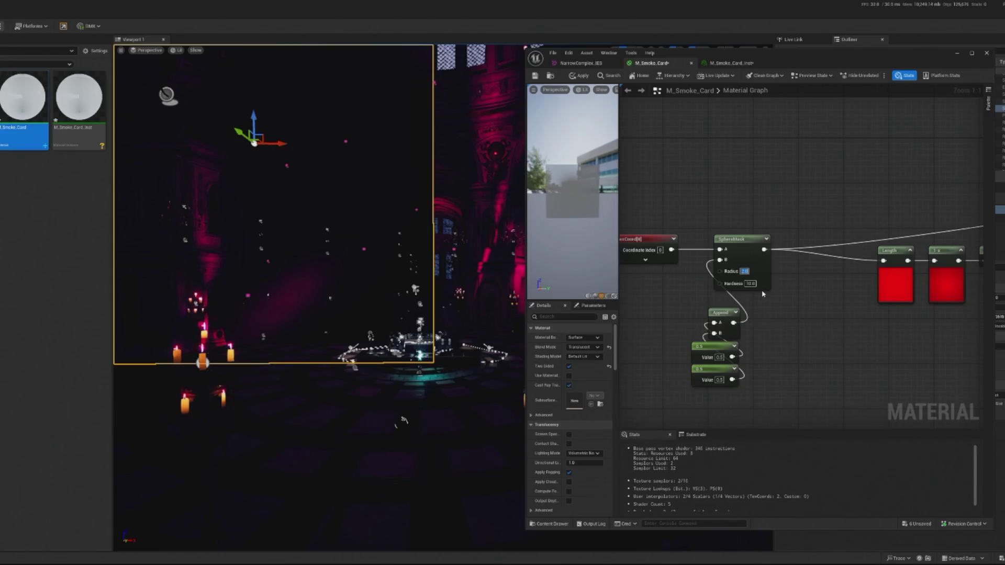
pyautogui.click(756, 283)
pyautogui.write('20')
pyautogui.press('Return')
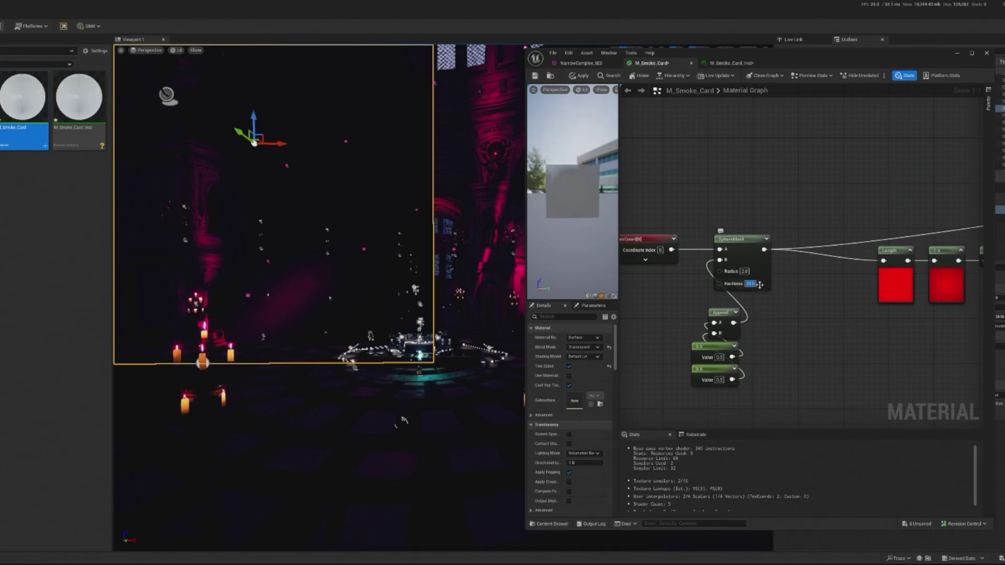
pyautogui.click(749, 283)
pyautogui.write('1')
pyautogui.press('Return')
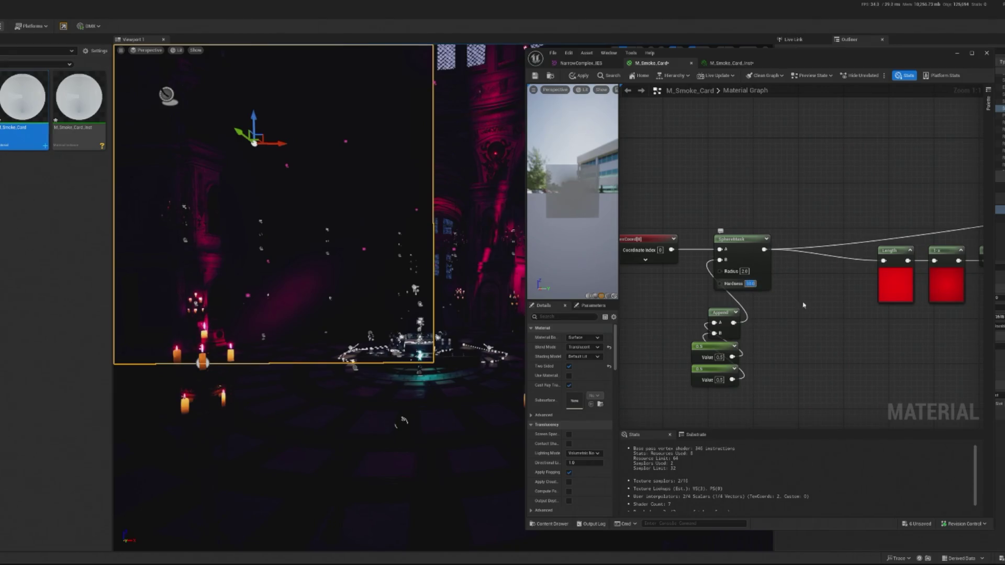
pyautogui.hotkey('ctrl', 'z')
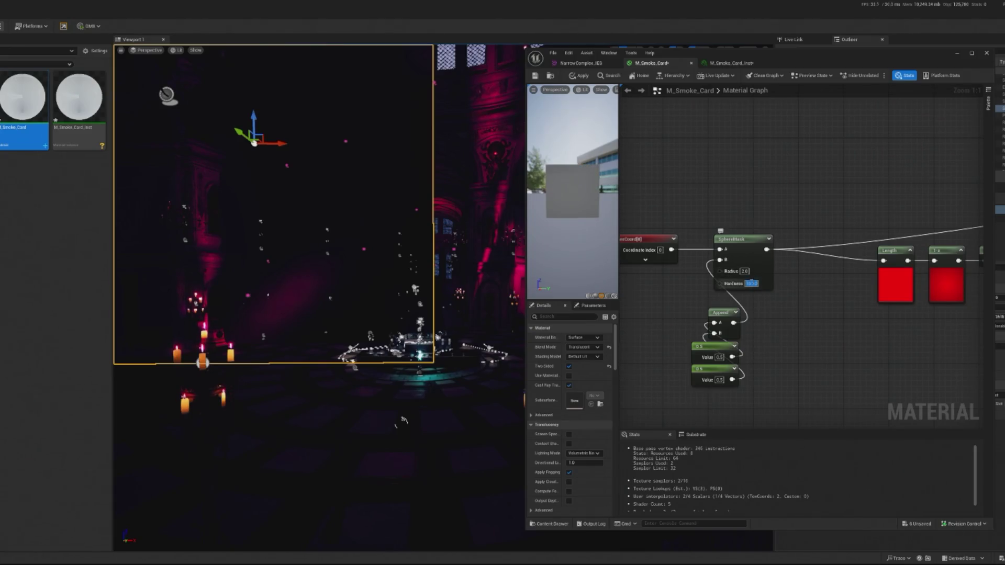
pyautogui.hotkey('ctrl', 'z')
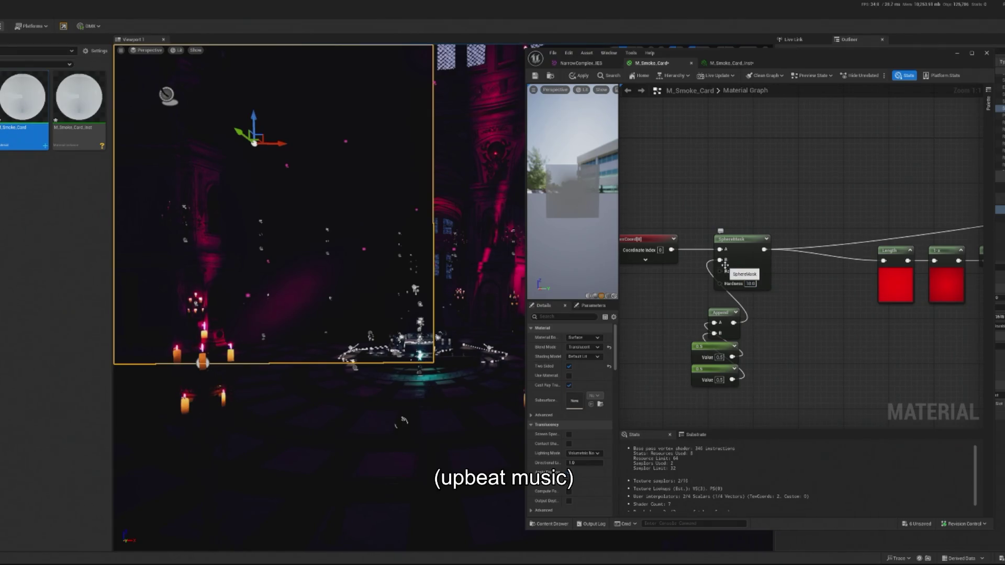
pyautogui.press('Return')
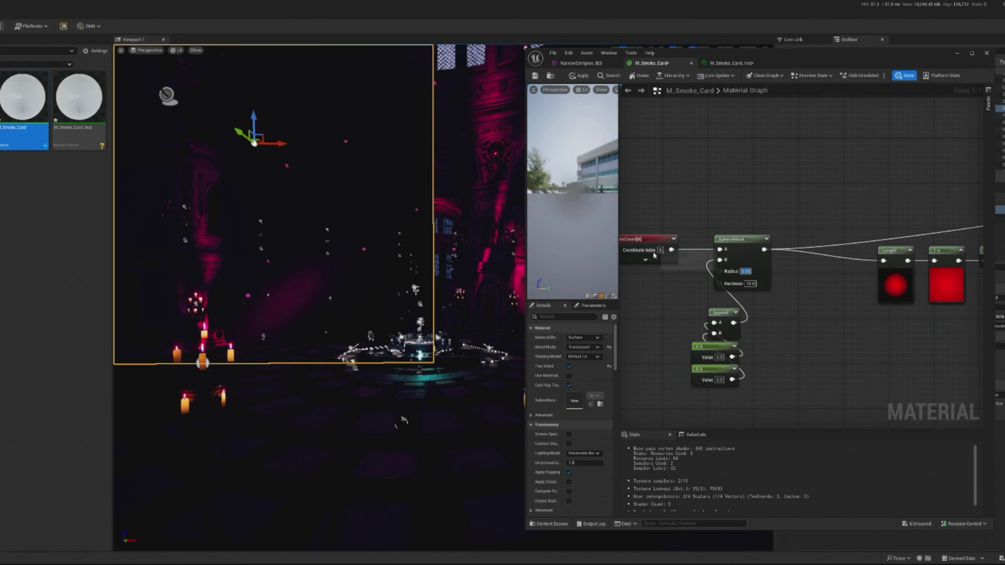
# Step: Lower the SphereMask Hardness to 0.02, then 0.1, checking the preview
pyautogui.moveTo(576, 192)
pyautogui.mouseDown()
pyautogui.moveTo(559, 192)
pyautogui.moveTo(571, 183)
pyautogui.mouseUp()
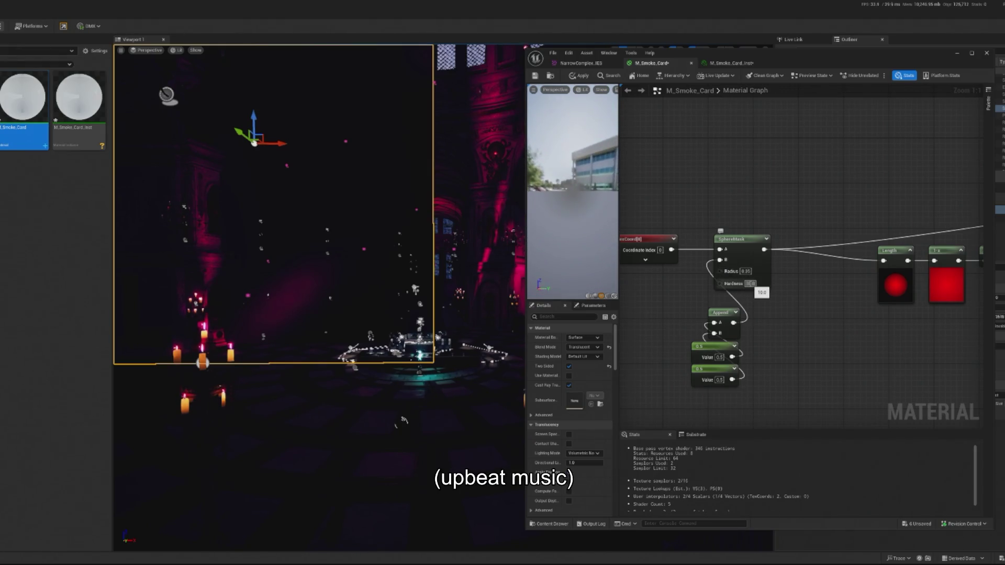
pyautogui.click(751, 284)
pyautogui.write('0.02')
pyautogui.press('Return')
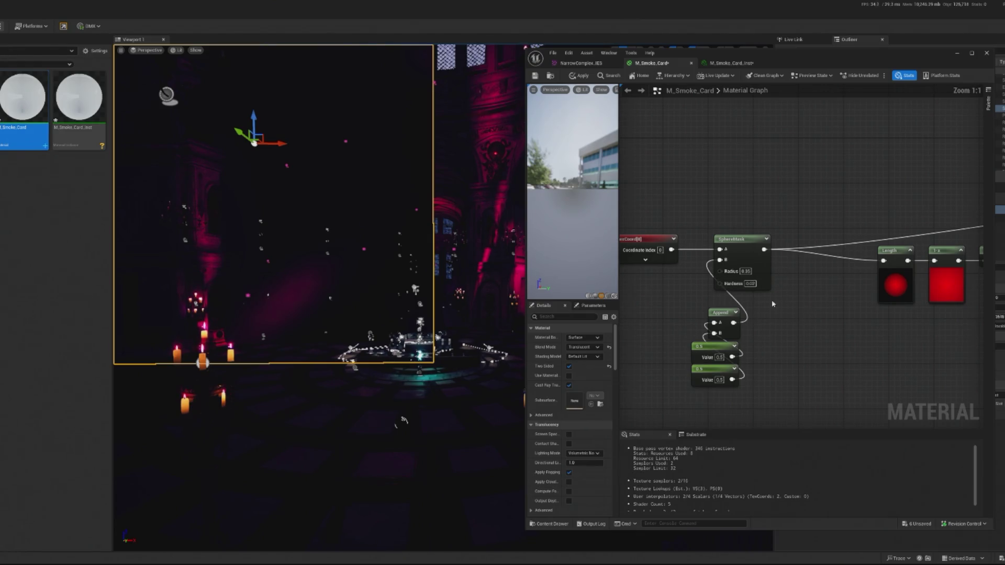
pyautogui.click(750, 284)
pyautogui.write('0.1')
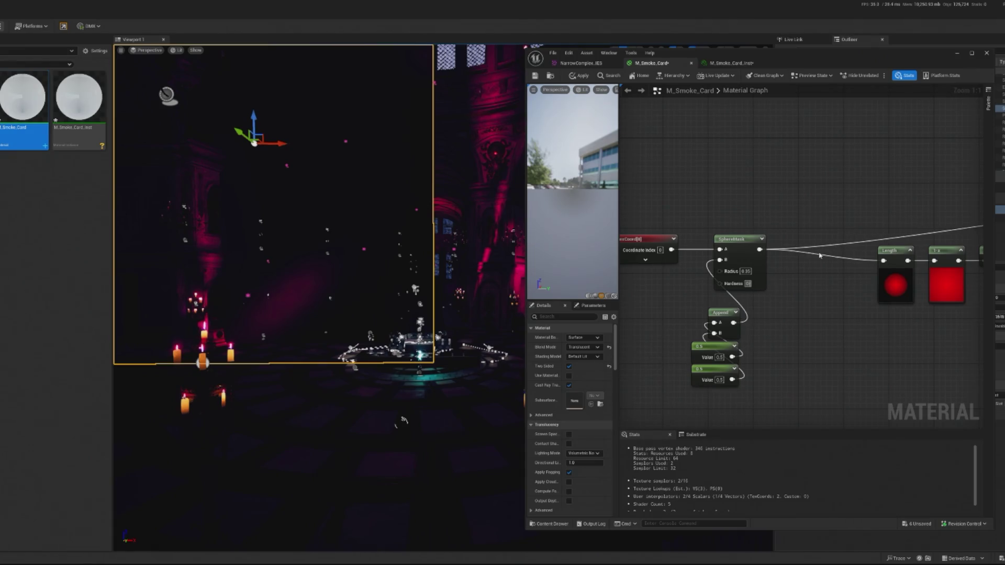
pyautogui.press('Return')
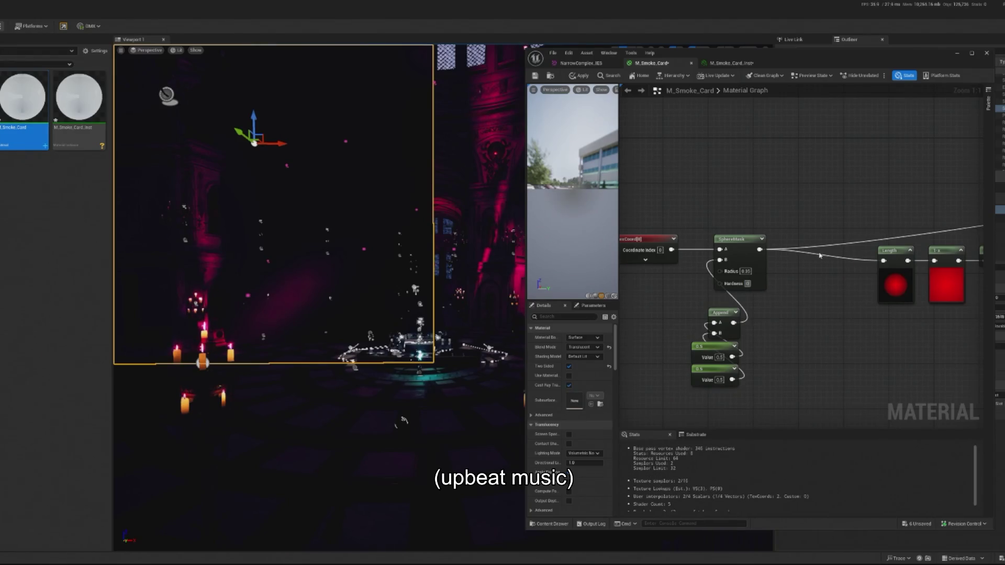
# Step: Try a Hardness of 2.0 and a larger Radius to grow the soft circle
pyautogui.press('Tab')
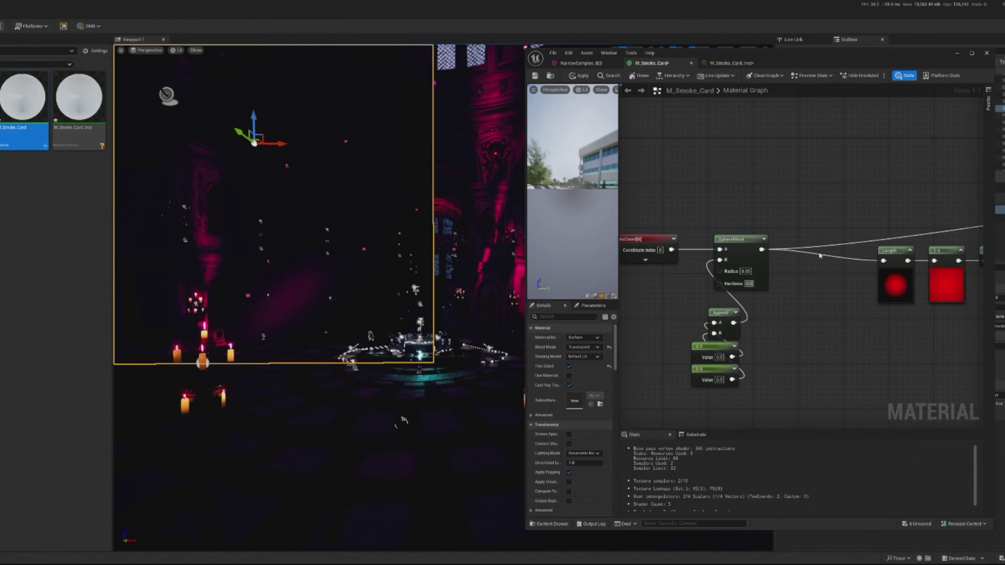
pyautogui.press('Tab')
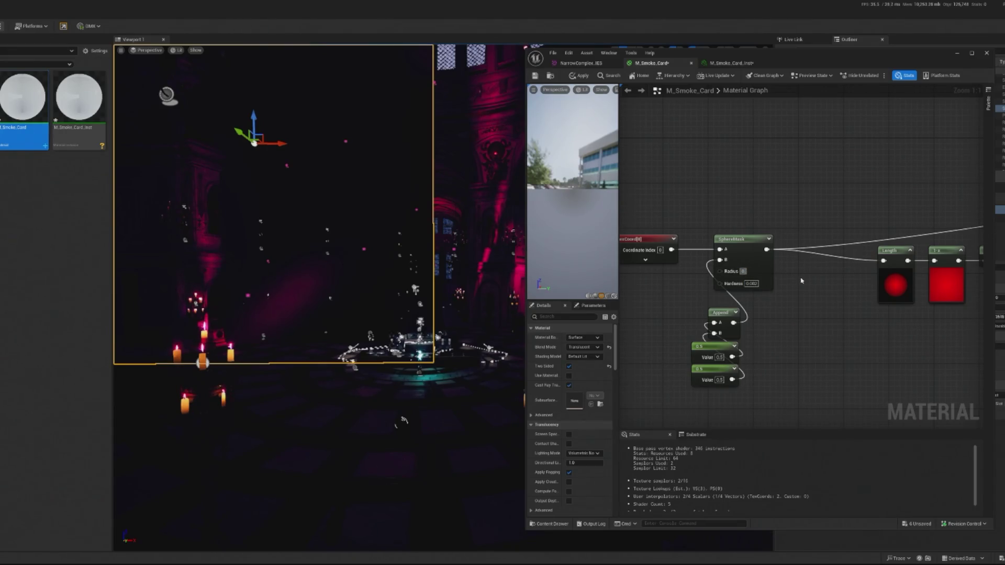
pyautogui.hotkey('ctrl', 'a')
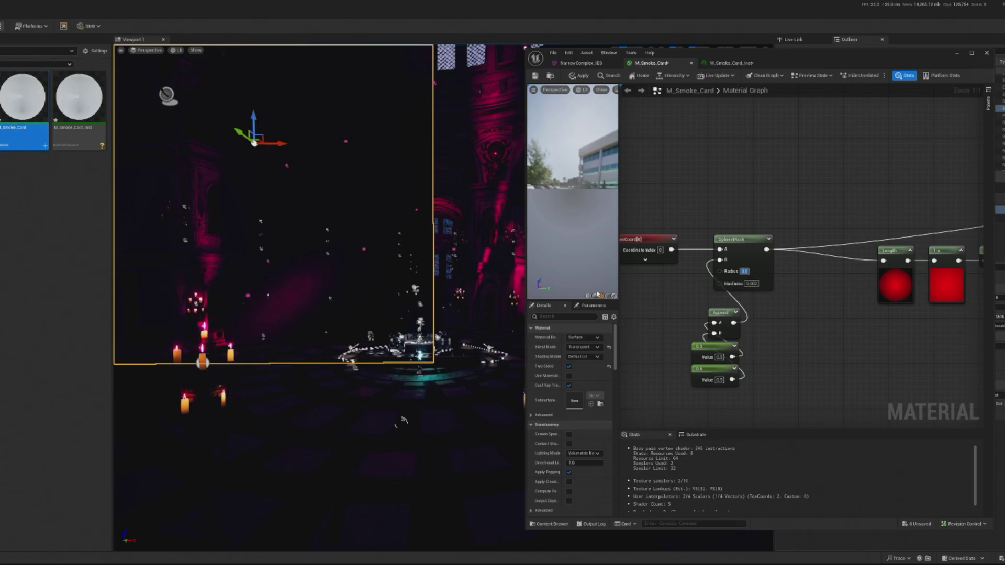
pyautogui.moveTo(594, 286)
pyautogui.mouseDown()
pyautogui.moveTo(581, 262)
pyautogui.moveTo(584, 289)
pyautogui.mouseUp()
pyautogui.click(748, 283)
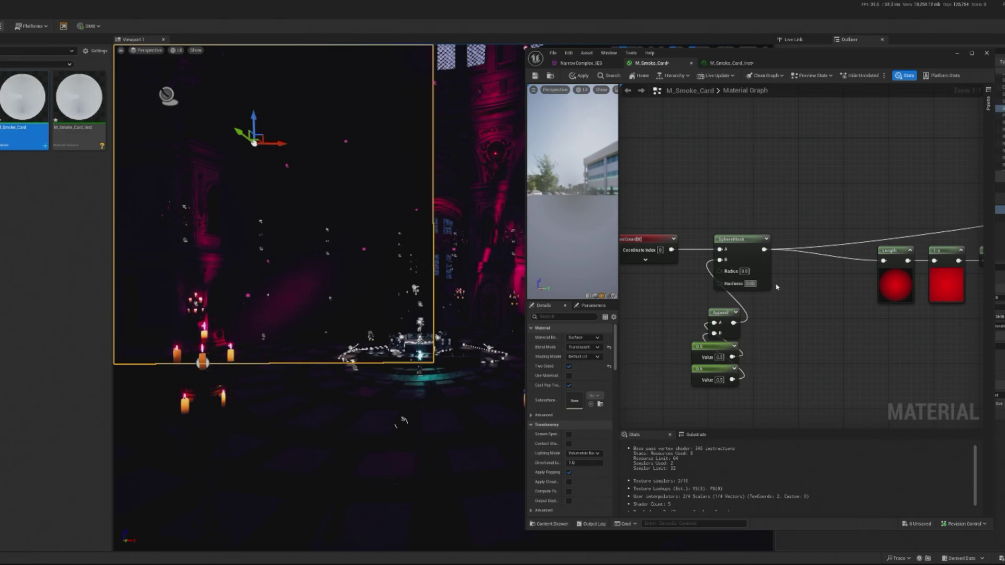
pyautogui.press('Return')
pyautogui.press('Return')
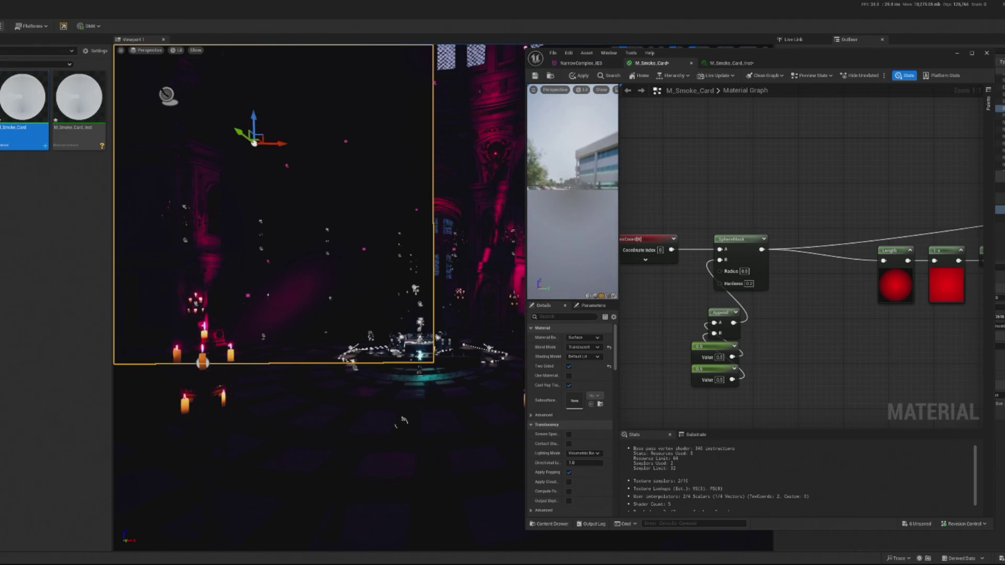
pyautogui.moveTo(874, 293)
pyautogui.mouseDown()
pyautogui.moveTo(807, 312)
pyautogui.moveTo(639, 296)
pyautogui.moveTo(817, 266)
pyautogui.moveTo(890, 289)
pyautogui.moveTo(785, 285)
pyautogui.moveTo(827, 301)
pyautogui.moveTo(817, 275)
pyautogui.moveTo(842, 264)
pyautogui.moveTo(798, 278)
pyautogui.moveTo(780, 244)
pyautogui.moveTo(795, 246)
pyautogui.moveTo(696, 350)
pyautogui.moveTo(652, 338)
pyautogui.moveTo(864, 369)
pyautogui.mouseUp()
pyautogui.scroll(-2, 808, 312)
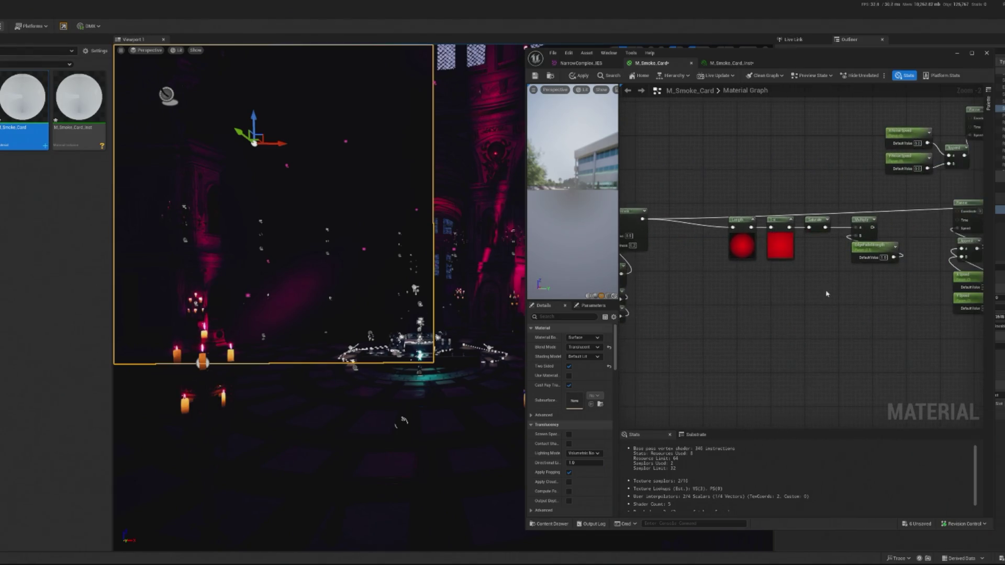
# Step: Delete the 1-x invert node and connect Length directly into Saturate
pyautogui.scroll(1, 811, 271)
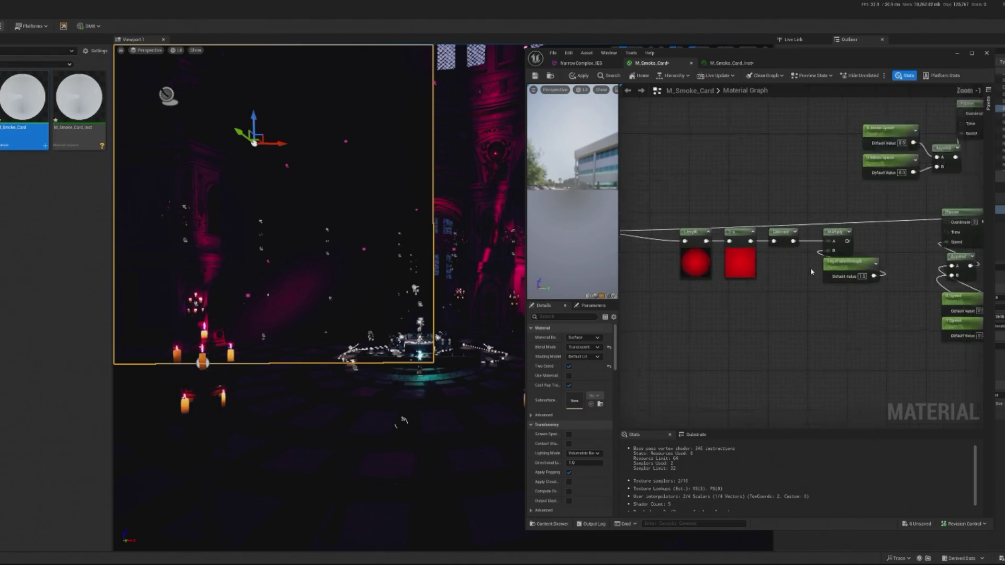
pyautogui.click(740, 258)
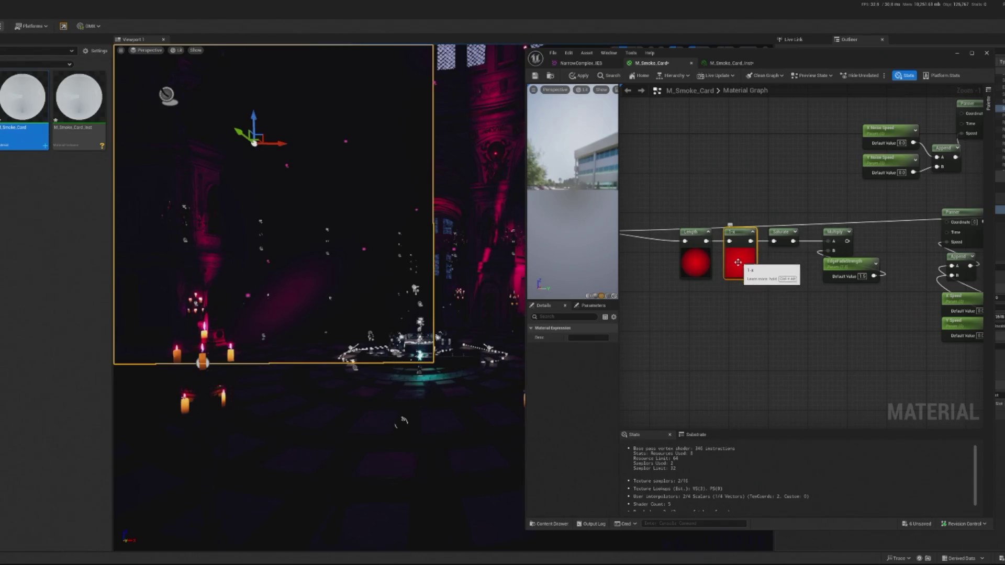
pyautogui.moveTo(847, 242)
pyautogui.mouseDown()
pyautogui.moveTo(884, 256)
pyautogui.moveTo(927, 224)
pyautogui.moveTo(921, 211)
pyautogui.moveTo(933, 206)
pyautogui.mouseUp()
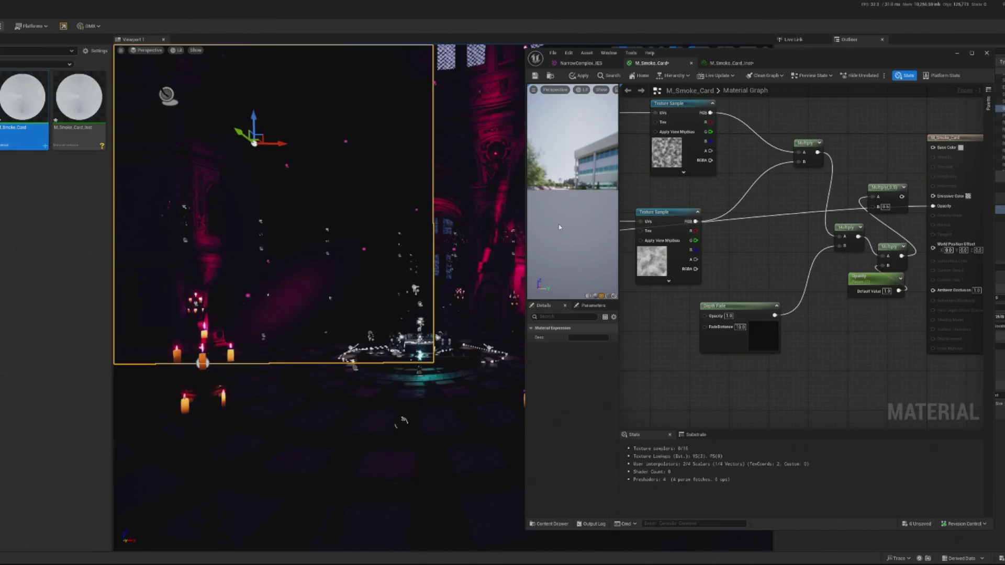
pyautogui.moveTo(697, 316); pyautogui.dragTo(906, 316)
pyautogui.scroll(1, 799, 284)
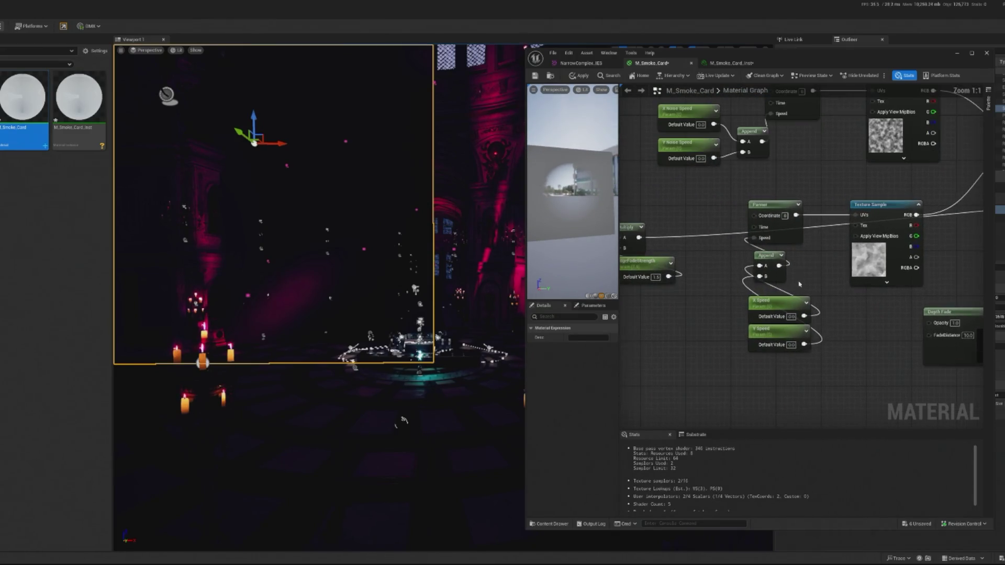
pyautogui.moveTo(651, 328); pyautogui.dragTo(866, 348)
pyautogui.click(730, 250)
pyautogui.press('Delete')
pyautogui.moveTo(696, 257); pyautogui.dragTo(774, 257)
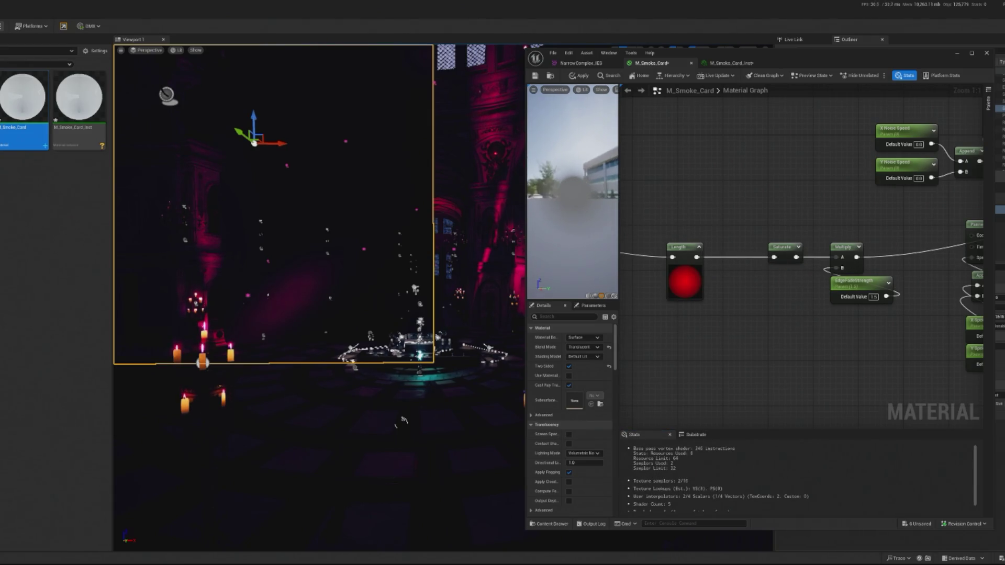
pyautogui.moveTo(715, 327); pyautogui.dragTo(937, 343)
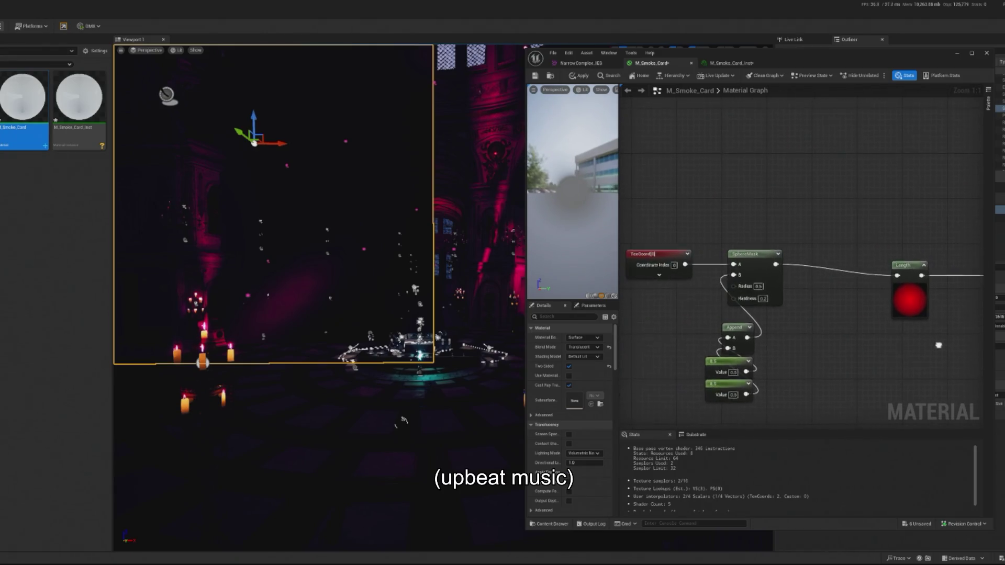
# Step: Enter a SphereMask Radius of 0.35 and Hardness of 0.02 for a soft falloff
pyautogui.click(765, 285)
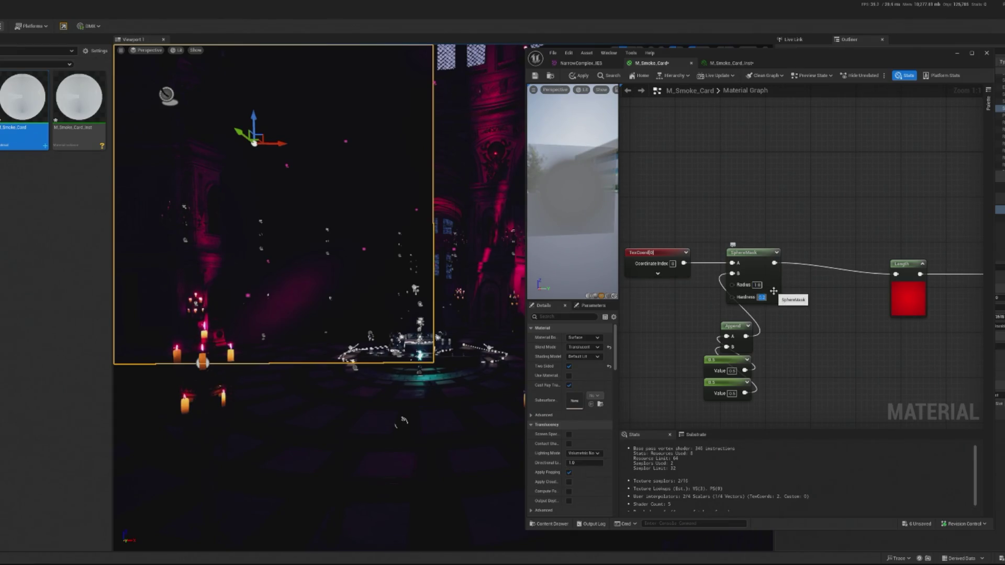
pyautogui.press('Tab')
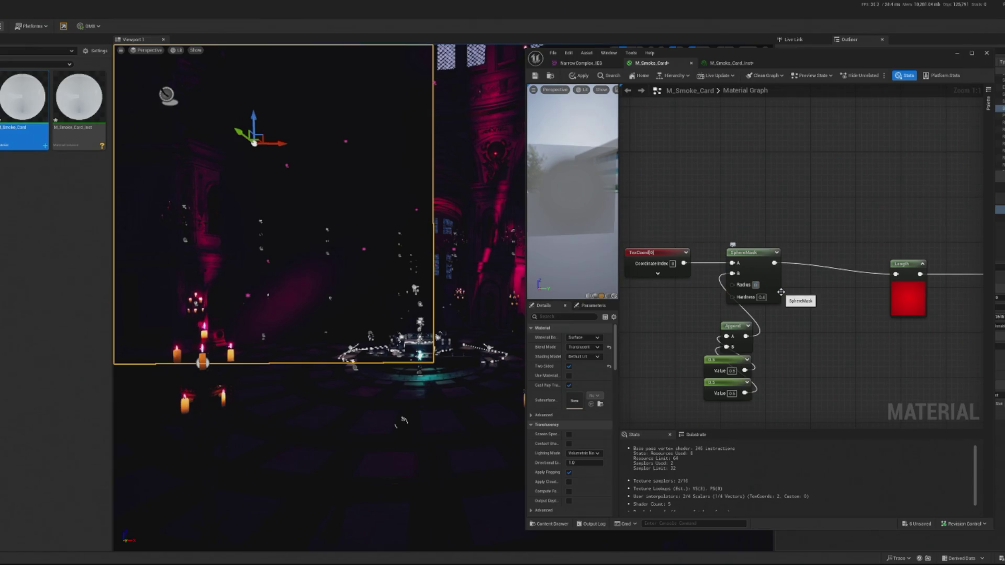
pyautogui.press('Tab')
pyautogui.press('Return')
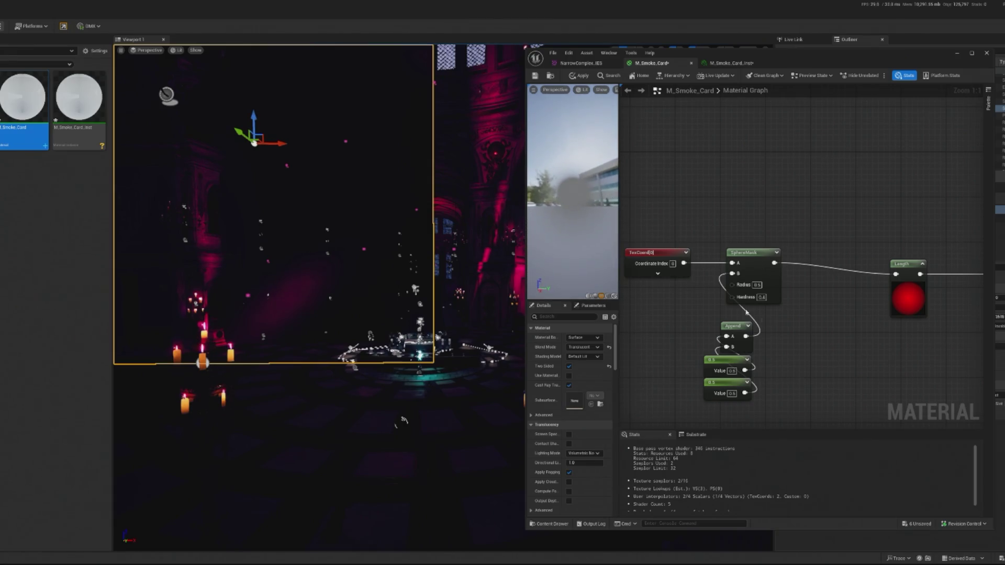
pyautogui.click(763, 298)
pyautogui.write('0.02')
pyautogui.press('Return')
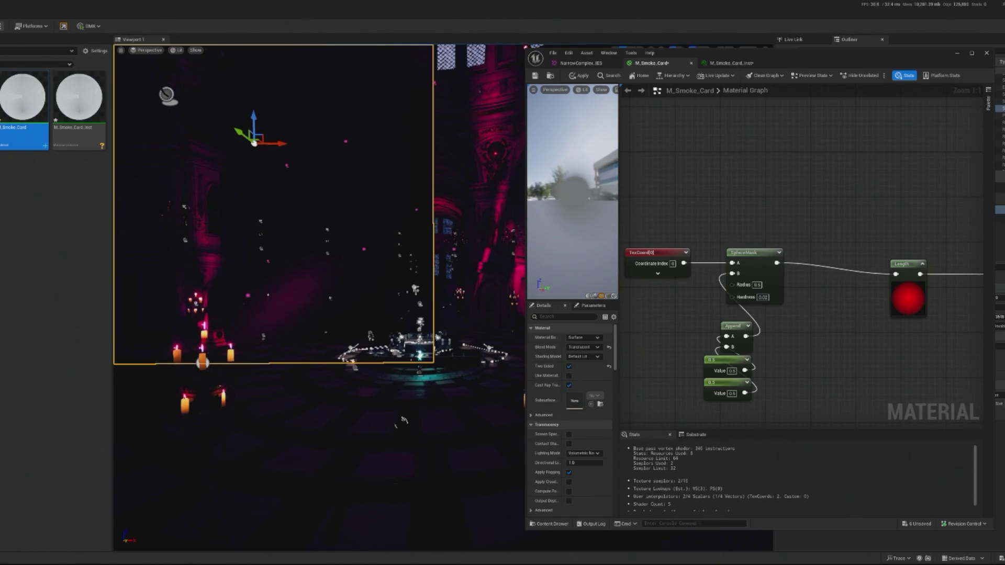
pyautogui.click(758, 285)
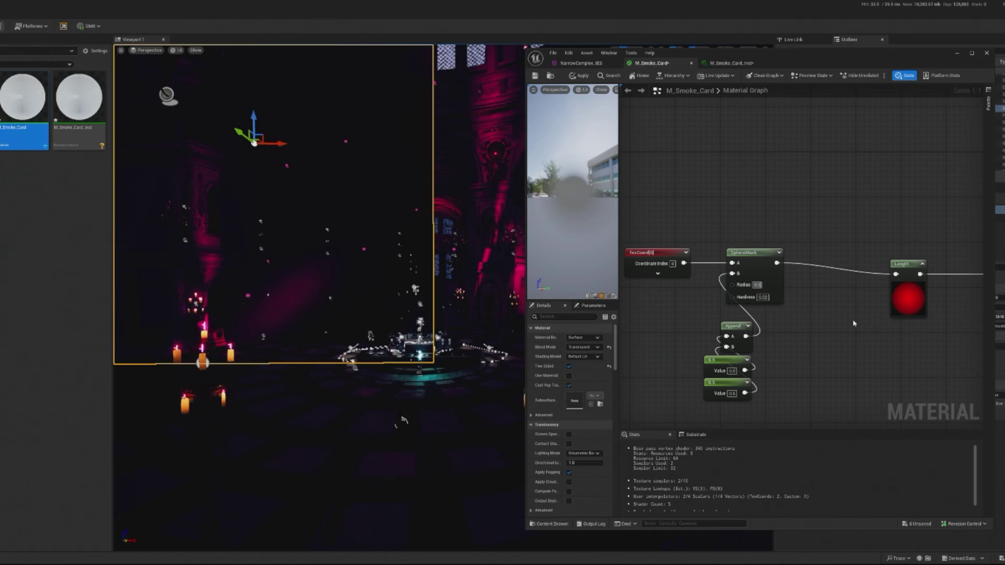
pyautogui.write('5')
pyautogui.press('Return')
pyautogui.moveTo(899, 355); pyautogui.dragTo(620, 332)
pyautogui.moveTo(909, 225); pyautogui.dragTo(713, 212)
pyautogui.scroll(1, 915, 215)
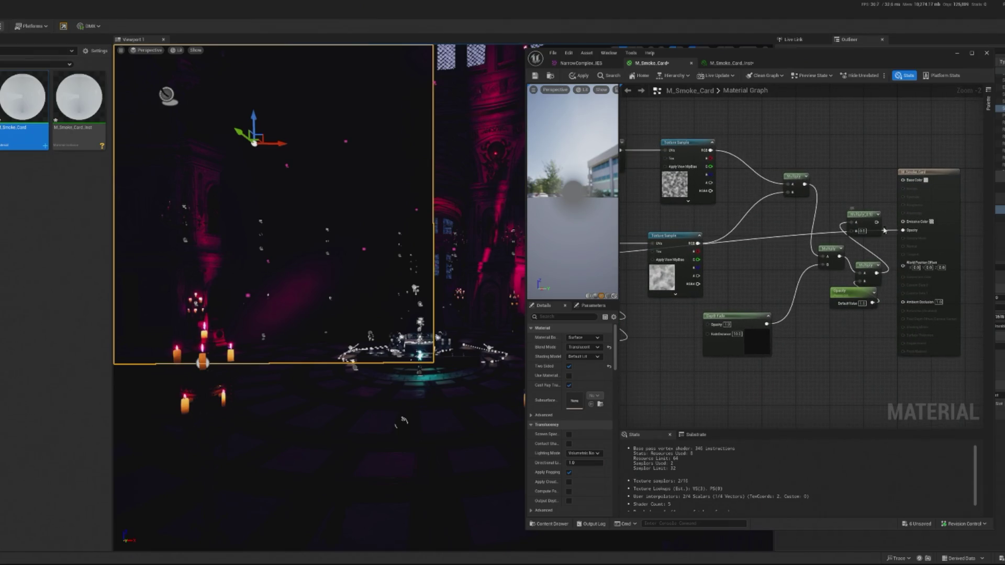
# Step: Duplicate the Multiply node and shift the Multiply, Depth Fade and Opacity nodes to make room
pyautogui.scroll(-2, 808, 269)
pyautogui.moveTo(847, 230); pyautogui.dragTo(815, 232)
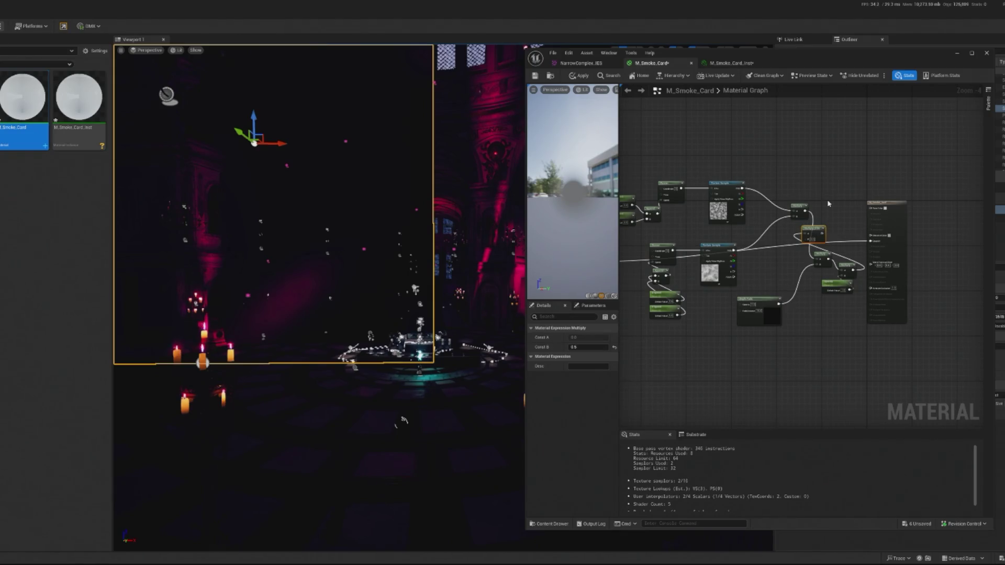
pyautogui.scroll(3, 793, 263)
pyautogui.hotkey('ctrl', 'd')
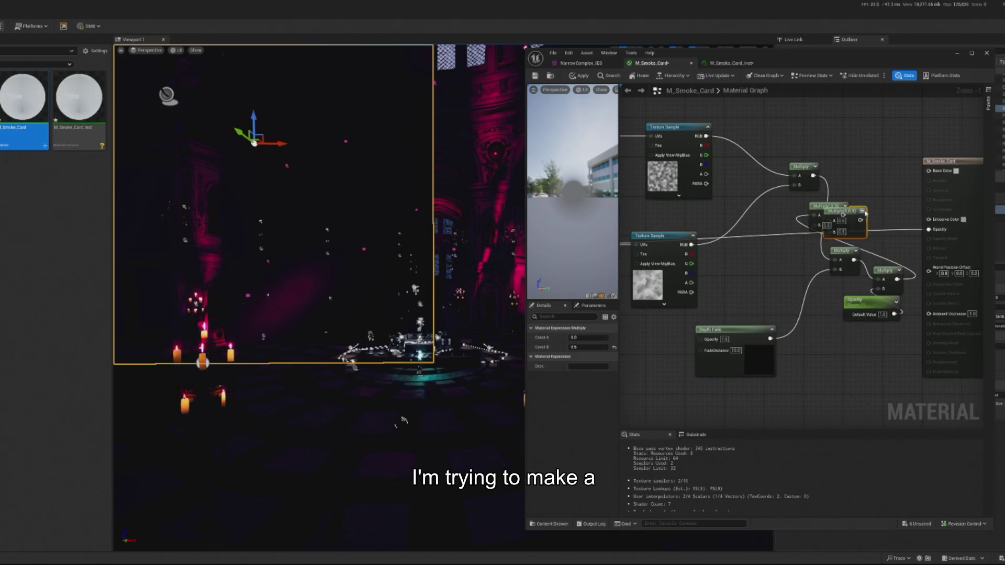
pyautogui.moveTo(846, 215); pyautogui.dragTo(893, 213)
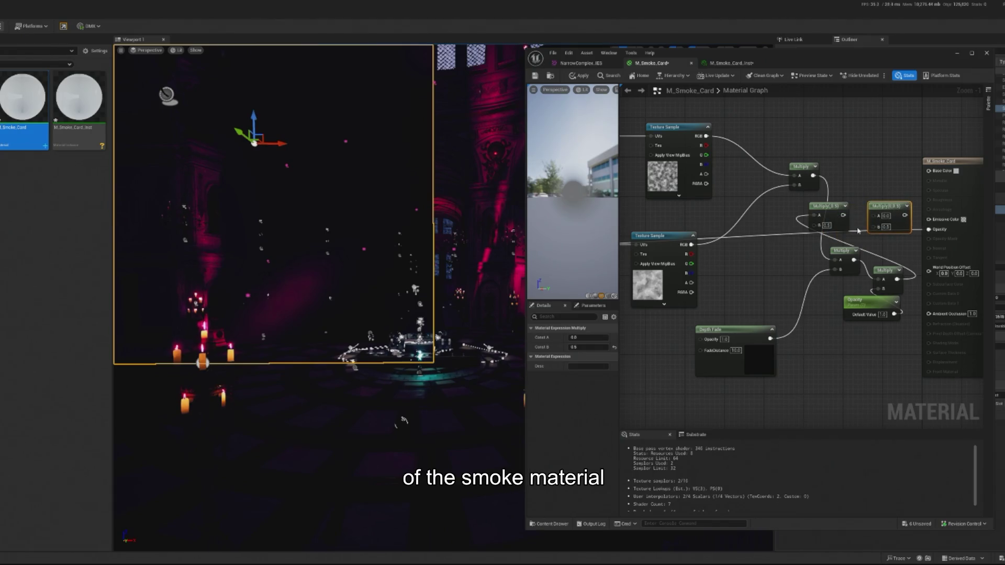
pyautogui.moveTo(739, 276)
pyautogui.mouseDown()
pyautogui.moveTo(821, 356)
pyautogui.moveTo(861, 369)
pyautogui.mouseUp()
pyautogui.moveTo(853, 259); pyautogui.dragTo(797, 263)
pyautogui.moveTo(874, 335); pyautogui.dragTo(866, 264)
pyautogui.moveTo(868, 303); pyautogui.dragTo(842, 319)
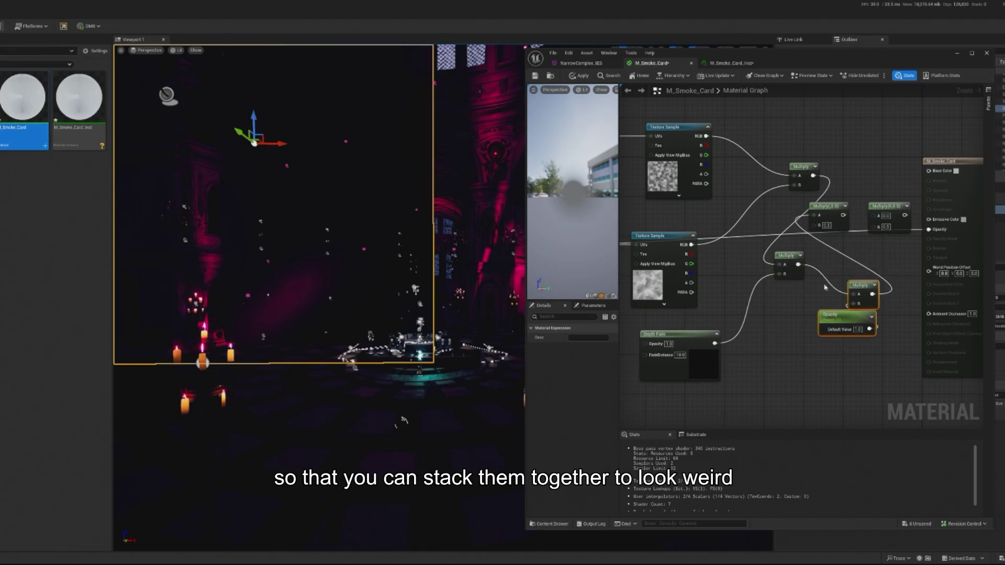
pyautogui.scroll(-2, 747, 328)
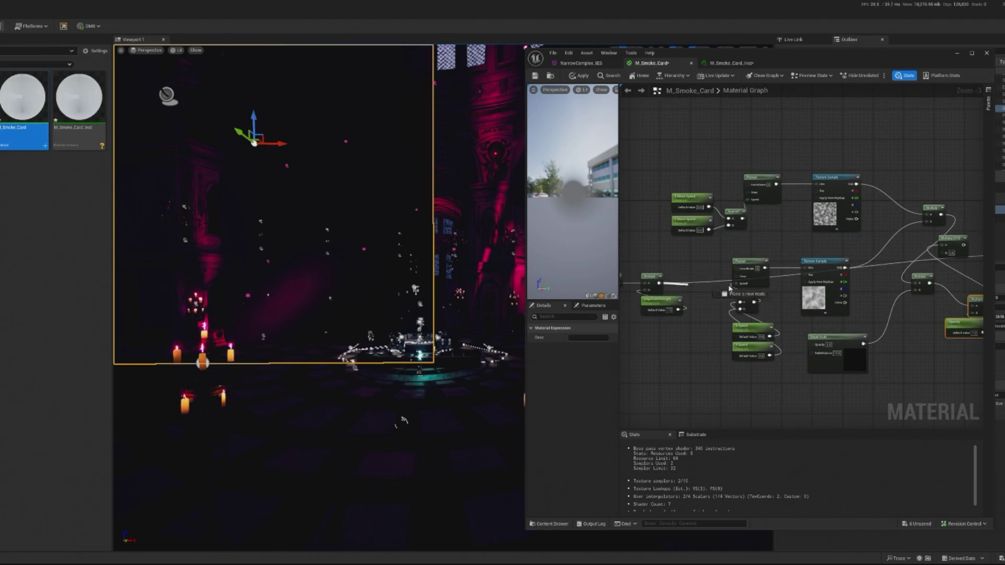
pyautogui.moveTo(920, 257); pyautogui.dragTo(884, 256)
pyautogui.scroll(3, 884, 255)
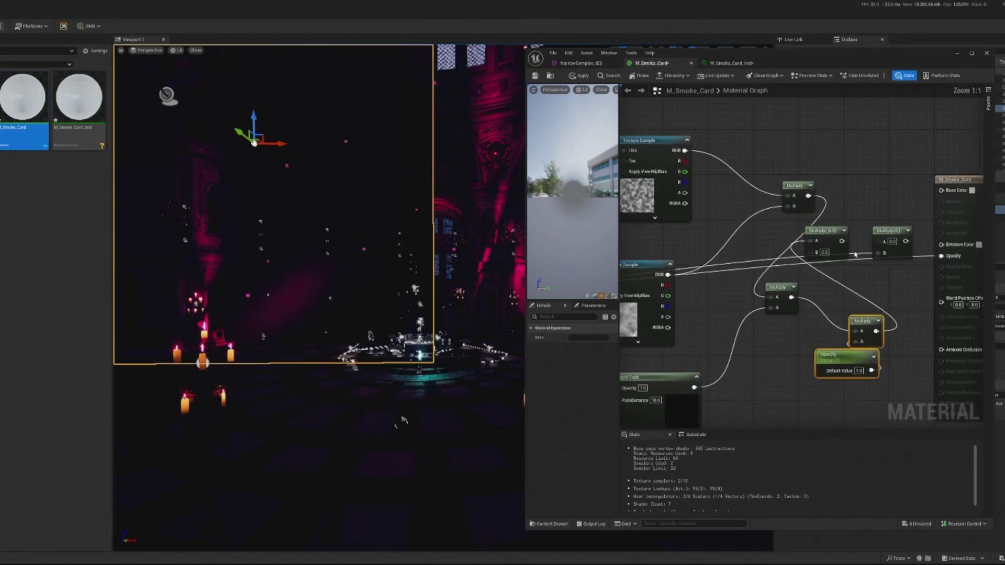
# Step: Wire the 0.5 Multiply into the duplicated Multiply's A input
pyautogui.moveTo(888, 244)
pyautogui.mouseDown()
pyautogui.moveTo(863, 241)
pyautogui.moveTo(917, 241)
pyautogui.mouseUp()
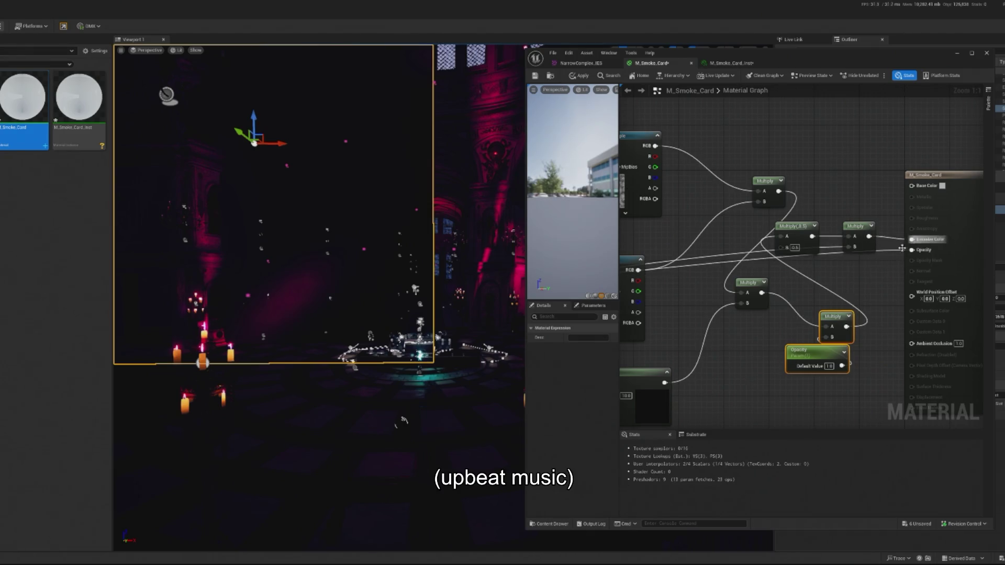
pyautogui.scroll(-3, 825, 360)
pyautogui.scroll(-1, 795, 346)
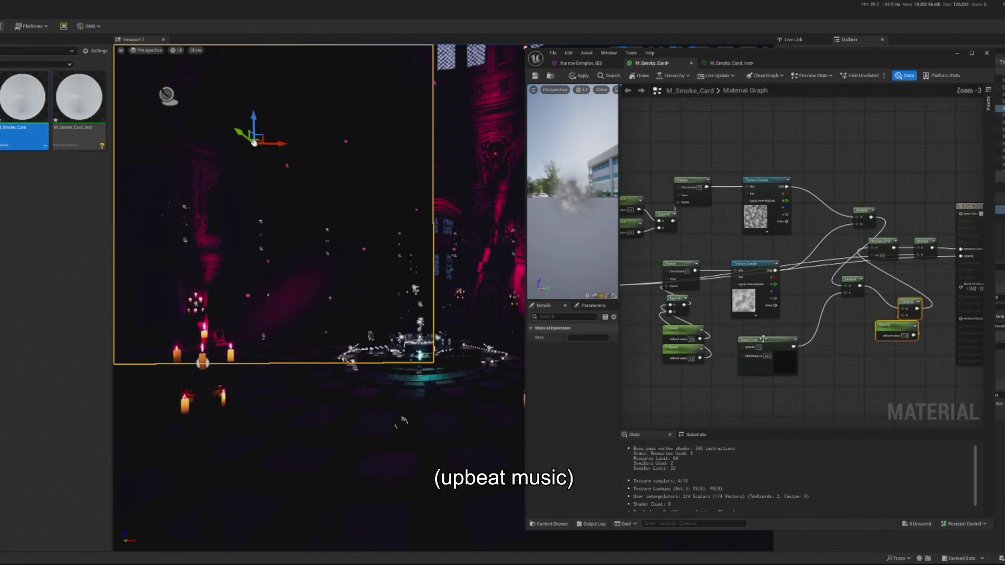
pyautogui.moveTo(881, 214)
pyautogui.mouseDown()
pyautogui.moveTo(853, 218)
pyautogui.moveTo(895, 211)
pyautogui.moveTo(843, 212)
pyautogui.mouseUp()
pyautogui.click(891, 222)
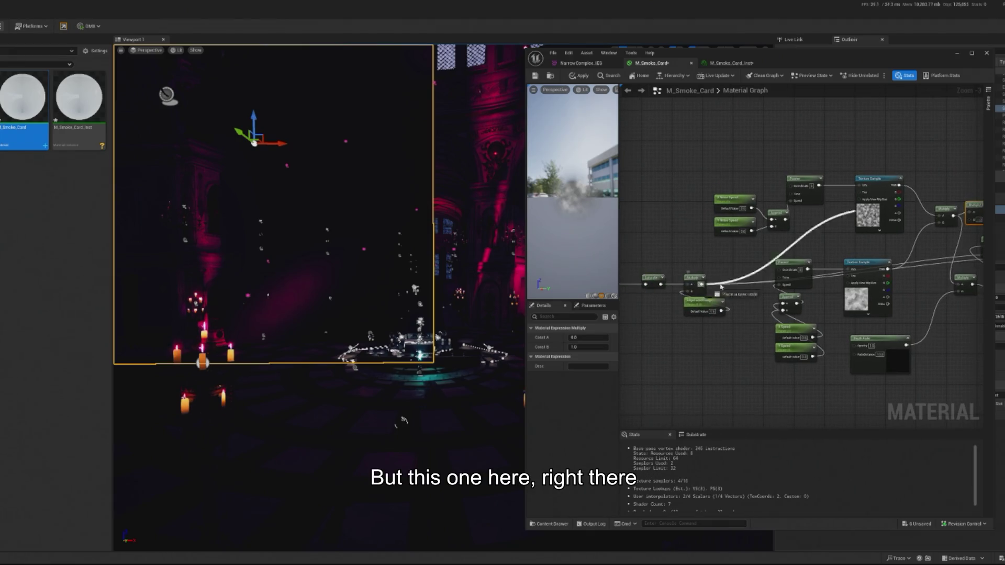
# Step: Connect the new Multiply to Base Color and the lower Multiply's B, and that Multiply to Opacity
pyautogui.rightClick(843, 215)
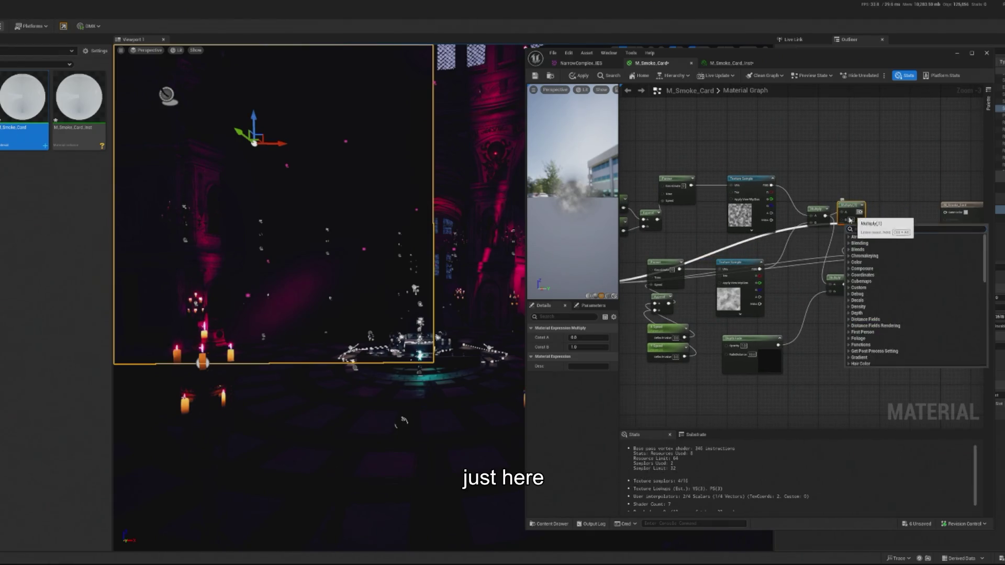
pyautogui.moveTo(769, 278); pyautogui.dragTo(807, 280)
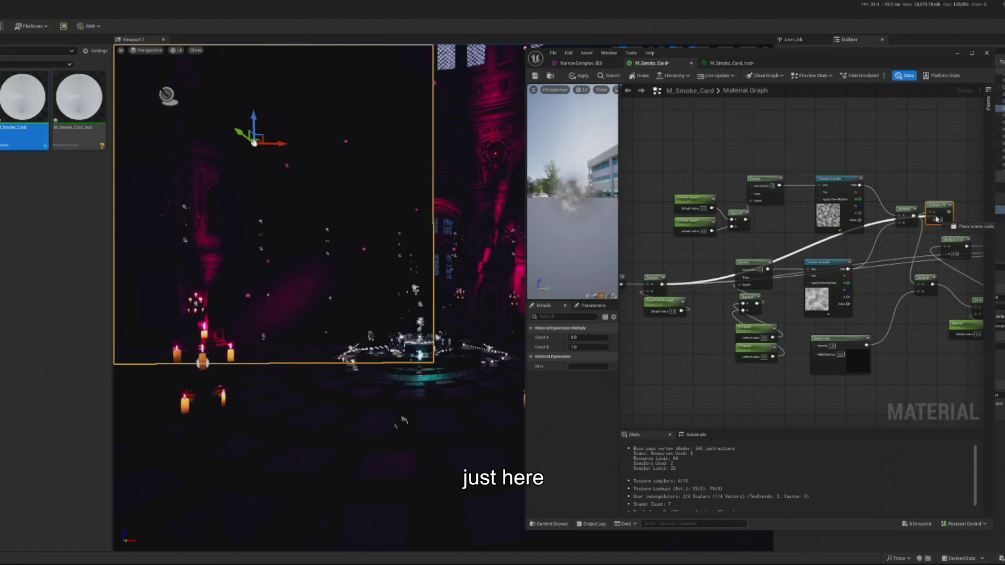
pyautogui.moveTo(926, 228); pyautogui.dragTo(775, 231)
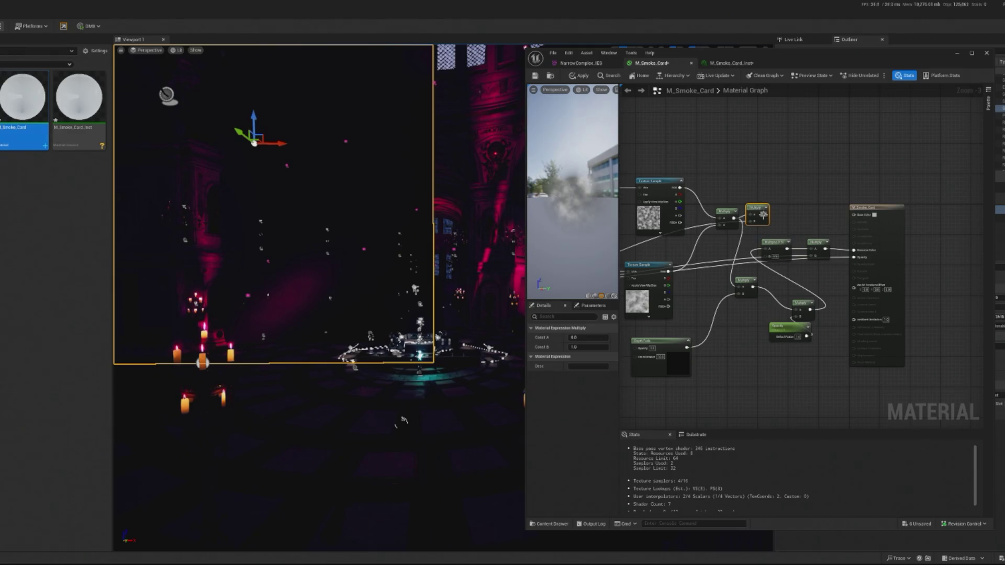
pyautogui.moveTo(763, 214); pyautogui.dragTo(853, 214)
pyautogui.scroll(2, 811, 235)
pyautogui.moveTo(755, 210)
pyautogui.mouseDown()
pyautogui.moveTo(722, 288)
pyautogui.moveTo(702, 301)
pyautogui.moveTo(717, 293)
pyautogui.moveTo(723, 310)
pyautogui.mouseUp()
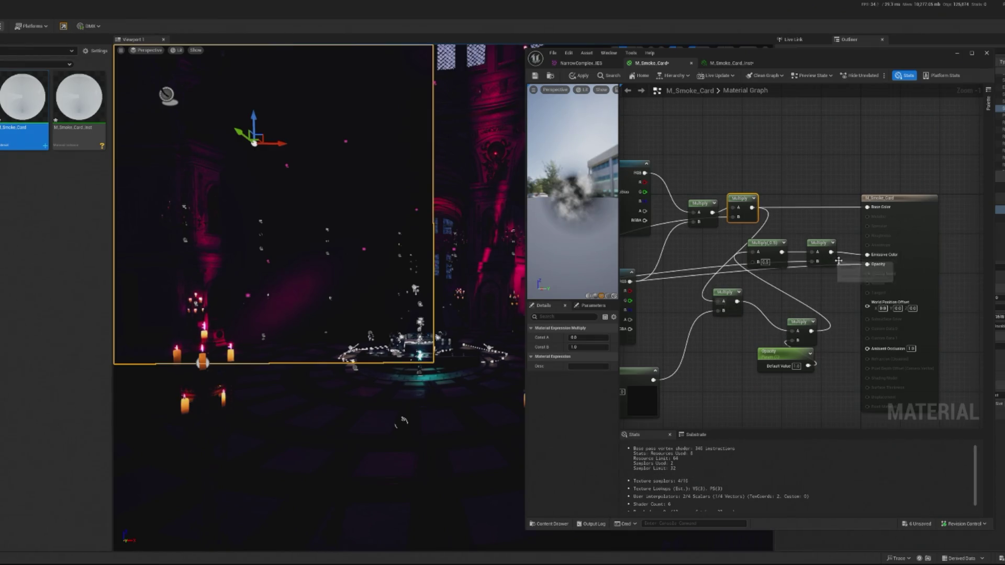
pyautogui.moveTo(812, 332); pyautogui.dragTo(867, 264)
pyautogui.moveTo(594, 197); pyautogui.dragTo(542, 198)
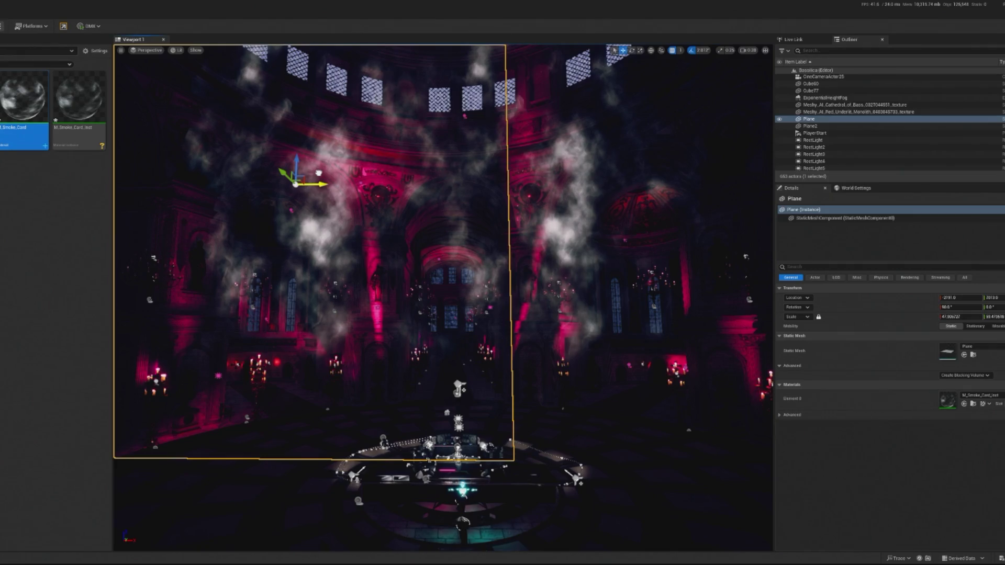
# Step: Slide the smoke plane right to X -1320 and preview the level in play mode
pyautogui.moveTo(314, 184); pyautogui.dragTo(340, 184)
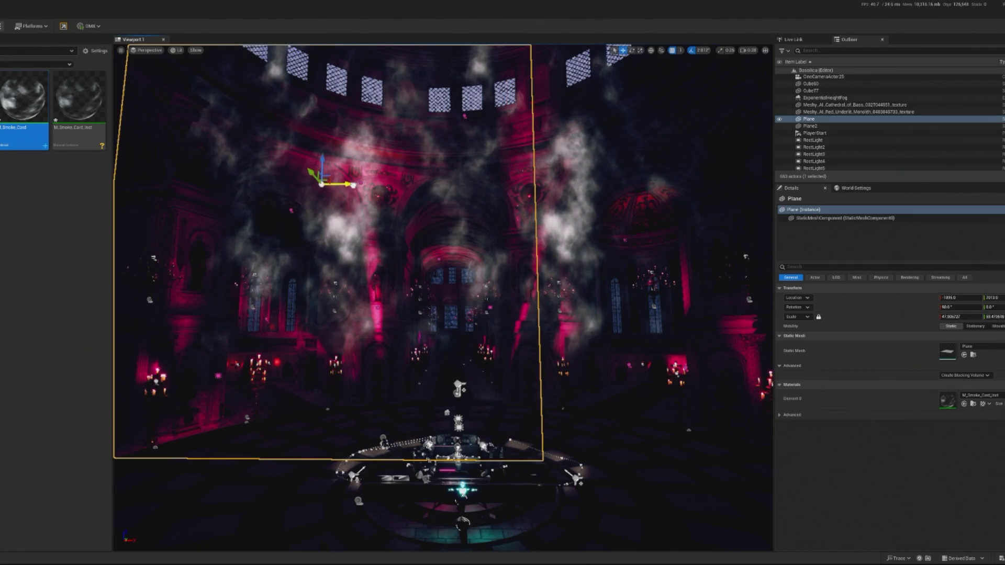
pyautogui.moveTo(346, 183)
pyautogui.mouseDown()
pyautogui.moveTo(411, 184)
pyautogui.moveTo(396, 189)
pyautogui.mouseUp()
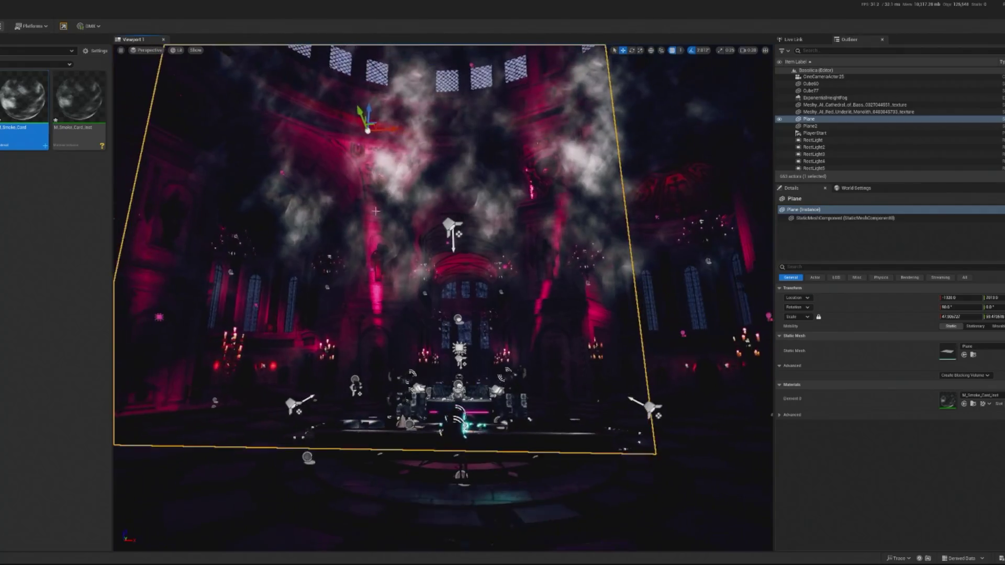
pyautogui.hotkey('alt', 'p')
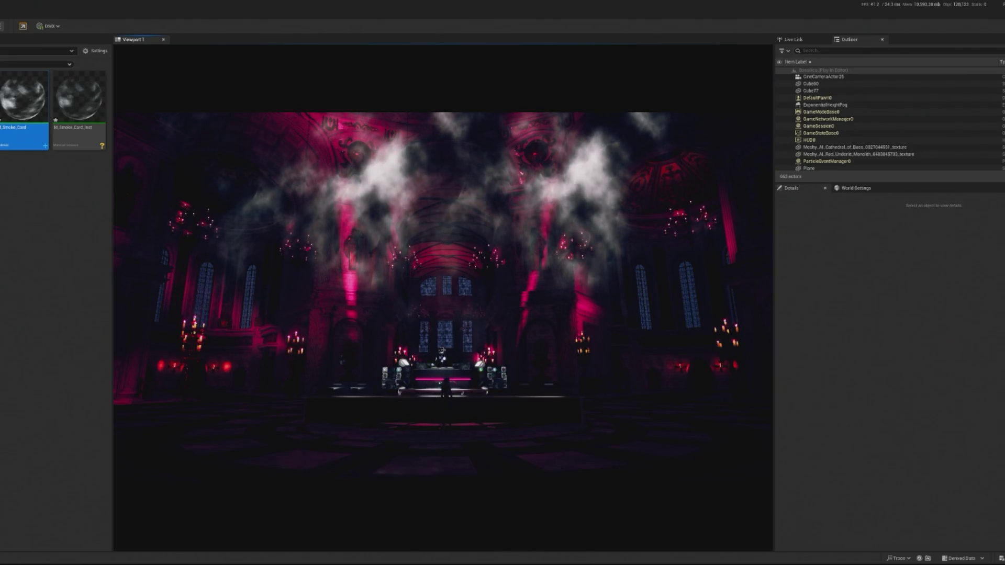
pyautogui.press('Escape')
# Step: Set the fan-shaped spotlight above the stage to Movable
pyautogui.press('f')
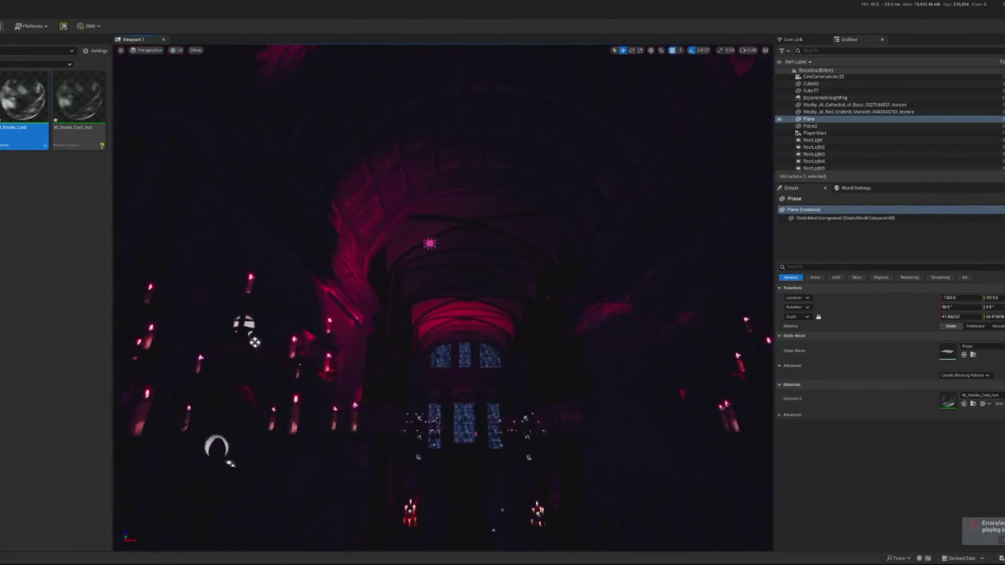
pyautogui.scroll(-10, 443, 299)
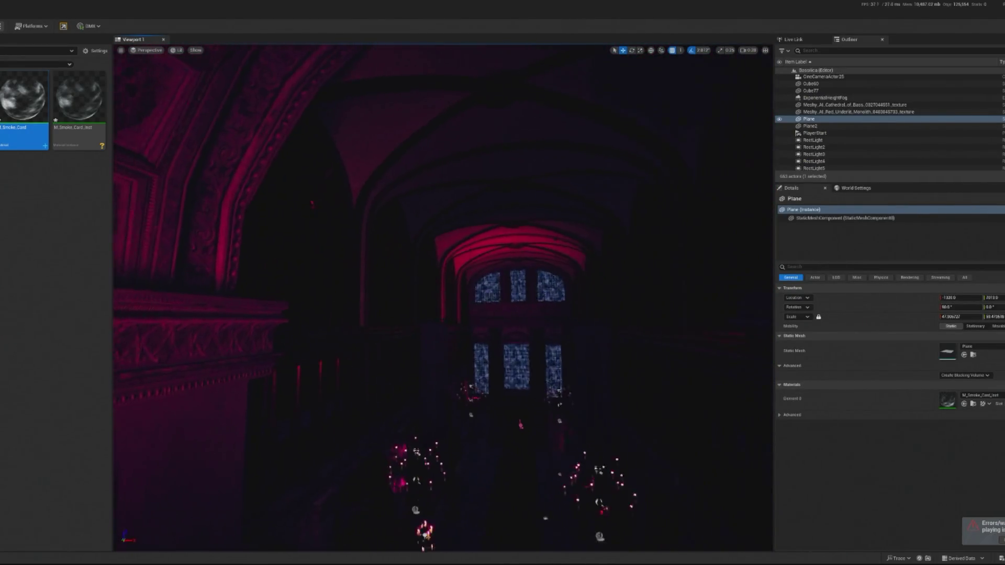
pyautogui.click(503, 365)
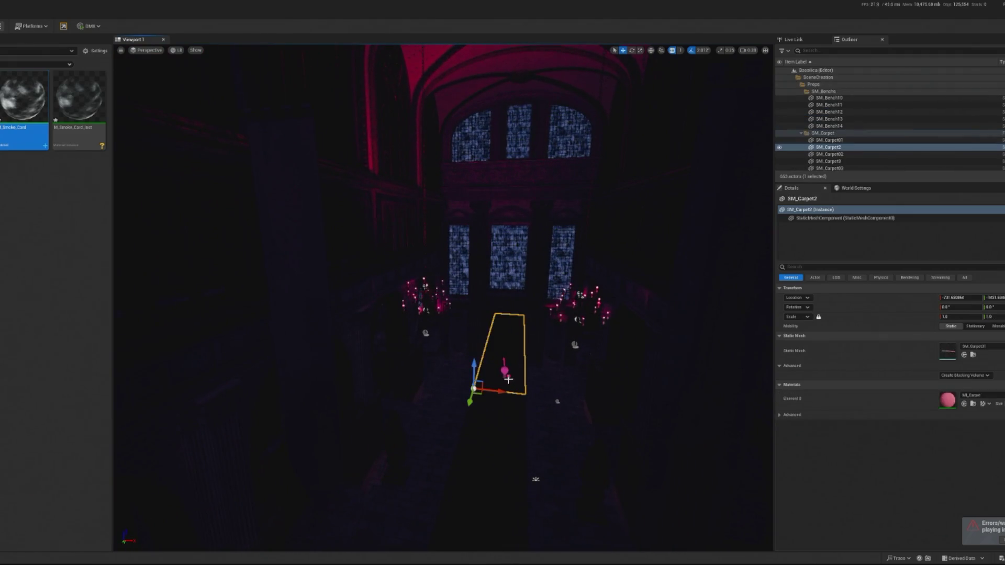
pyautogui.press('f')
pyautogui.click(996, 326)
pyautogui.scroll(-5, 740, 318)
pyautogui.scroll(-5, 544, 344)
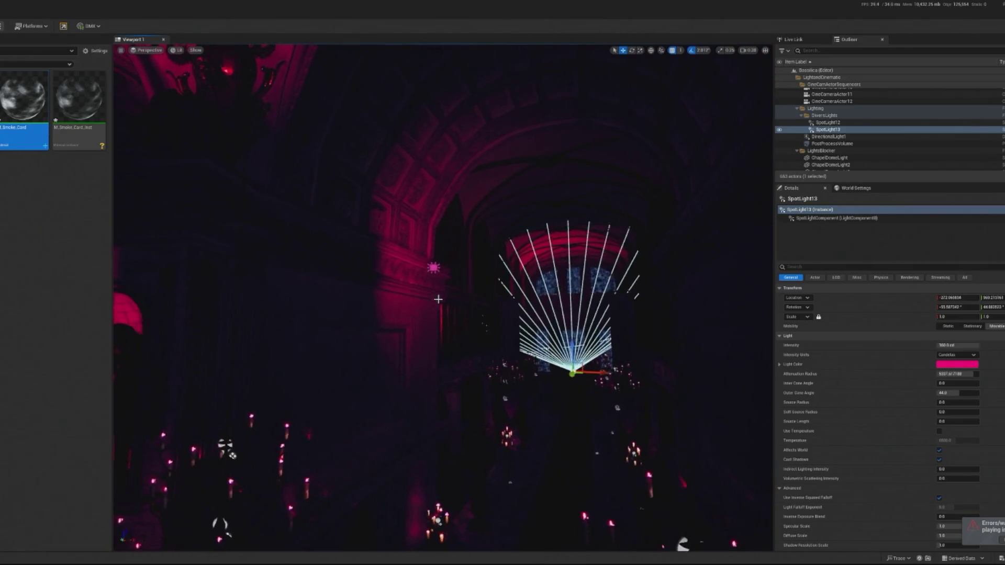
# Step: Rotate RectLight6 on the nave by about 14 degrees
pyautogui.click(438, 296)
pyautogui.press('e')
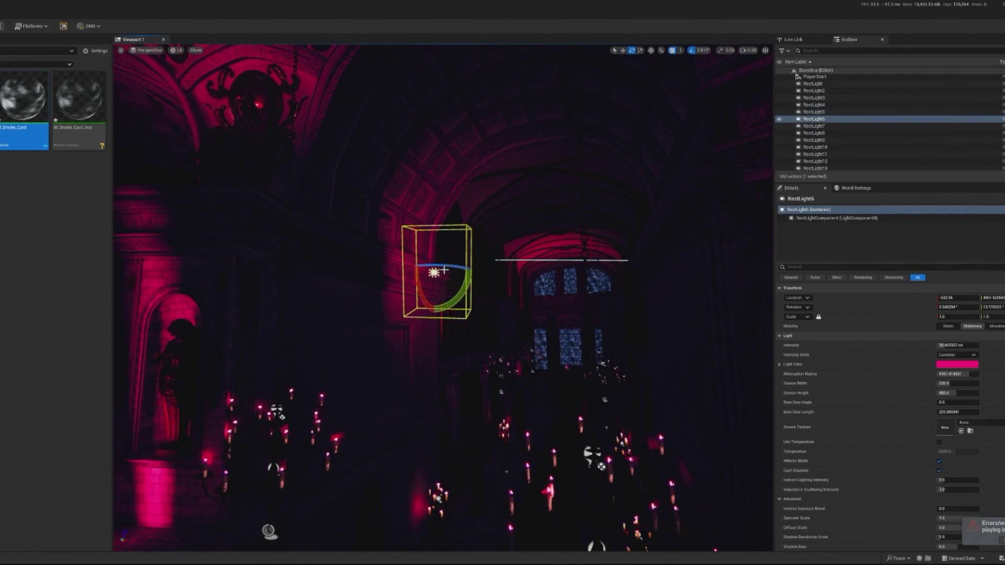
pyautogui.moveTo(440, 272); pyautogui.dragTo(448, 283)
# Step: Set RectLight6's Indirect Lighting and Volumetric Scattering Intensity to 0.0
pyautogui.scroll(-4, 961, 486)
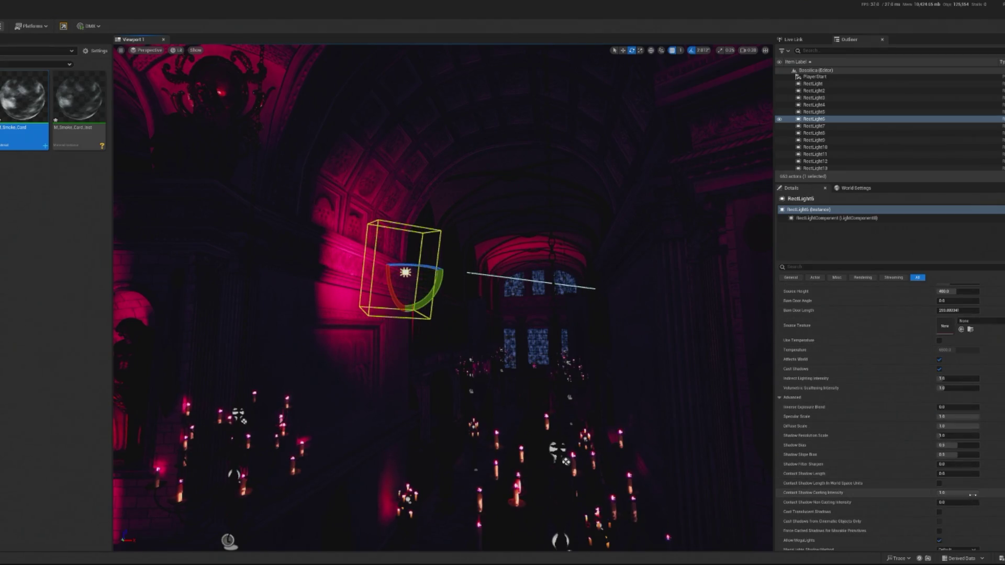
pyautogui.scroll(3, 958, 471)
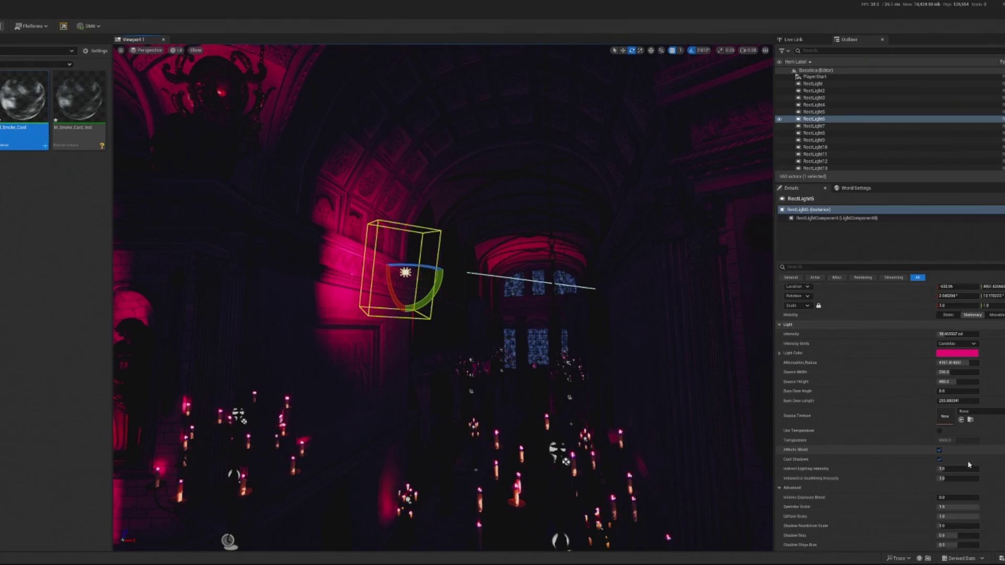
pyautogui.click(955, 435)
pyautogui.write('0')
pyautogui.press('Return')
pyautogui.click(944, 445)
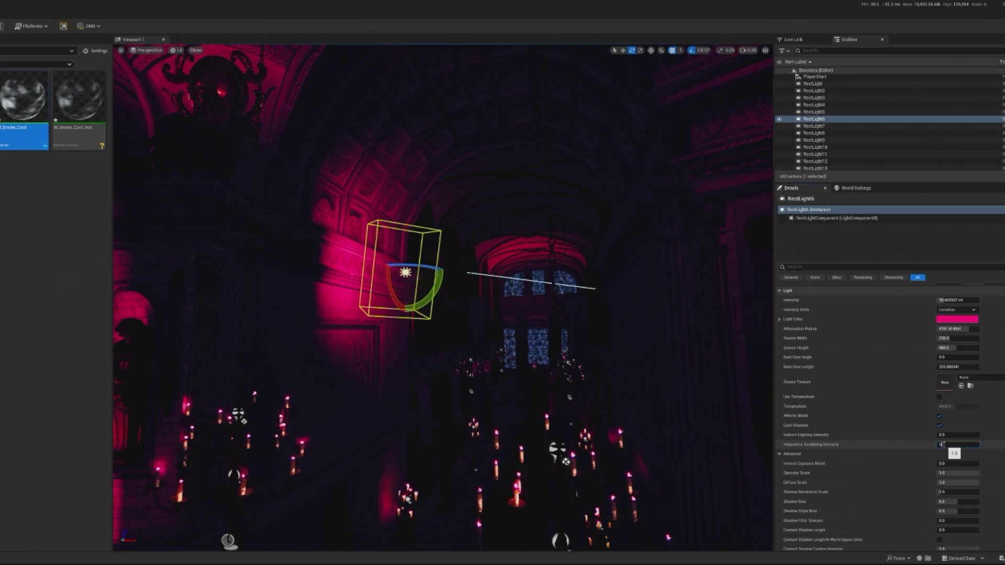
pyautogui.moveTo(624, 408); pyautogui.dragTo(620, 361)
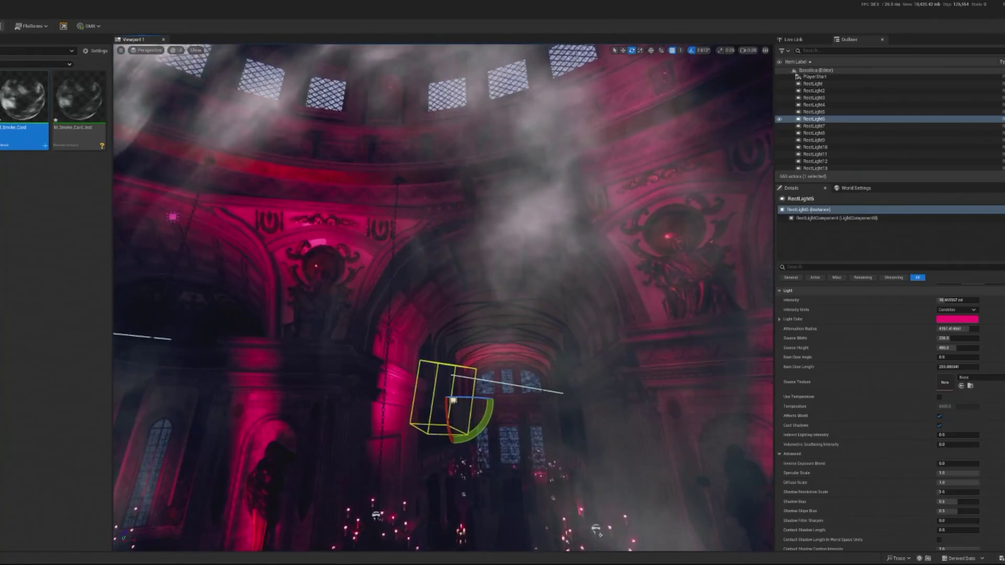
pyautogui.moveTo(462, 276)
pyautogui.mouseDown()
pyautogui.moveTo(413, 276)
pyautogui.moveTo(502, 269)
pyautogui.moveTo(476, 282)
pyautogui.moveTo(455, 265)
pyautogui.moveTo(439, 293)
pyautogui.moveTo(393, 216)
pyautogui.mouseUp()
pyautogui.click(393, 216)
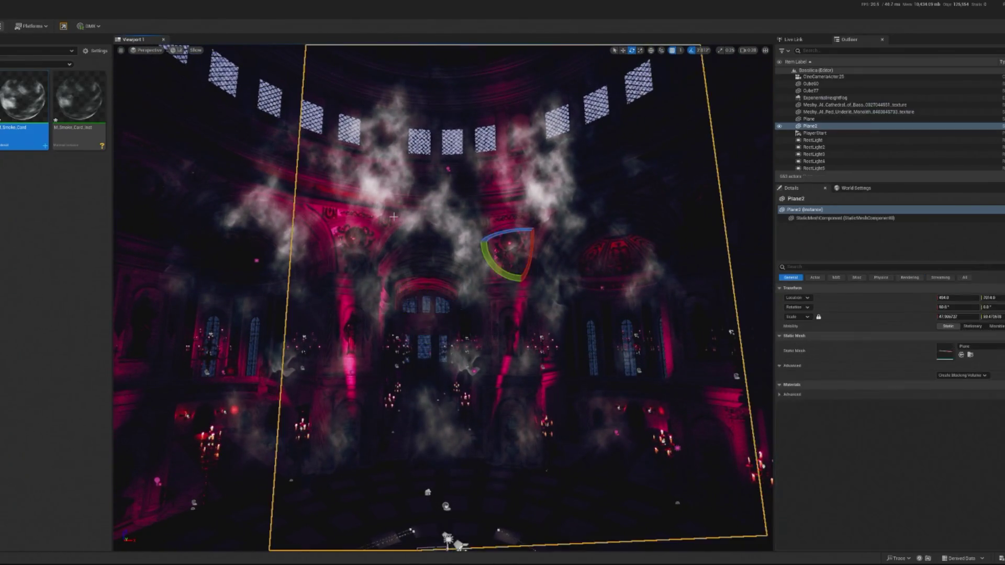
# Step: Duplicate the smoke material as M_Smoke_Card_Inst1, assign it to Plane2, and open it for editing
pyautogui.click(278, 190)
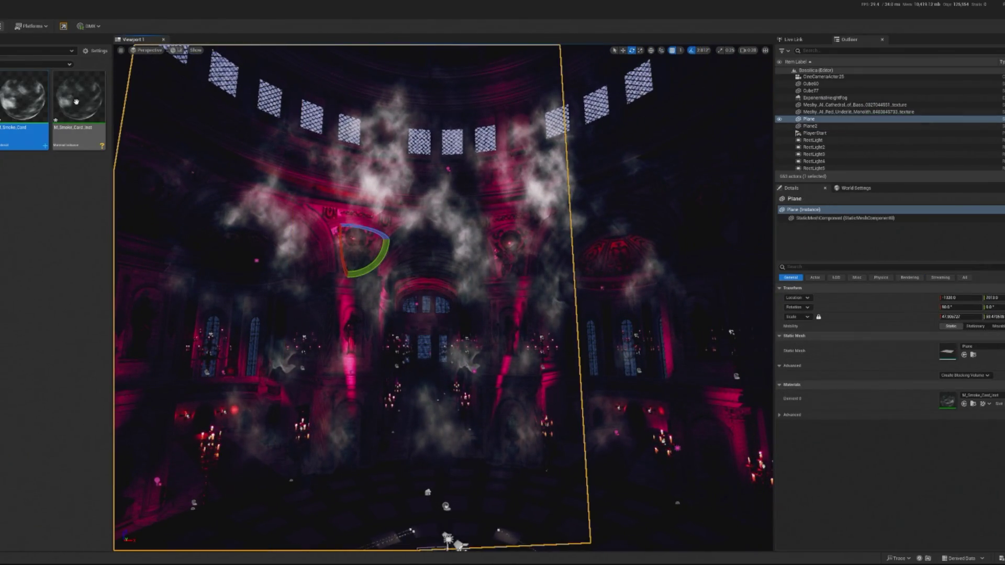
pyautogui.rightClick(38, 106)
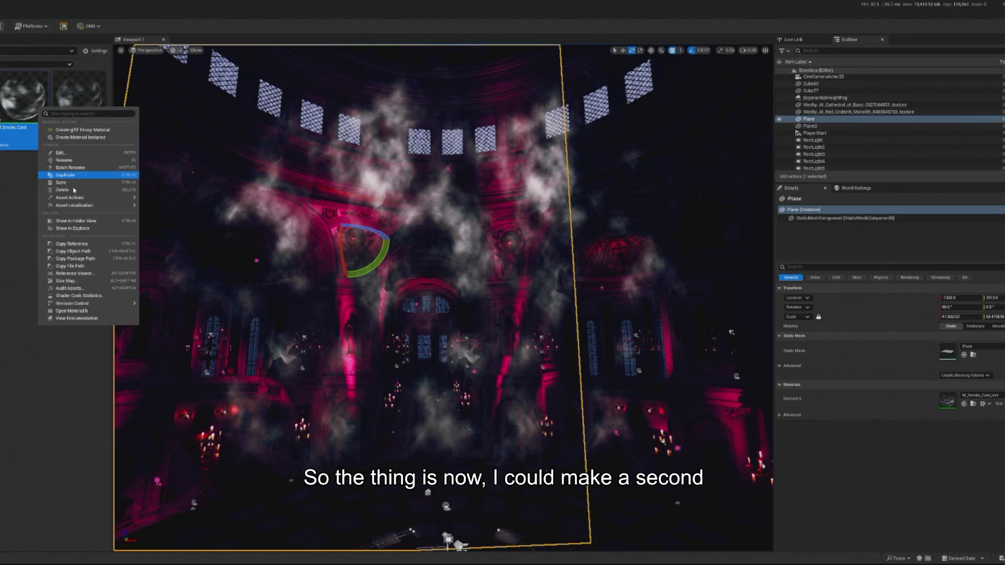
pyautogui.click(78, 137)
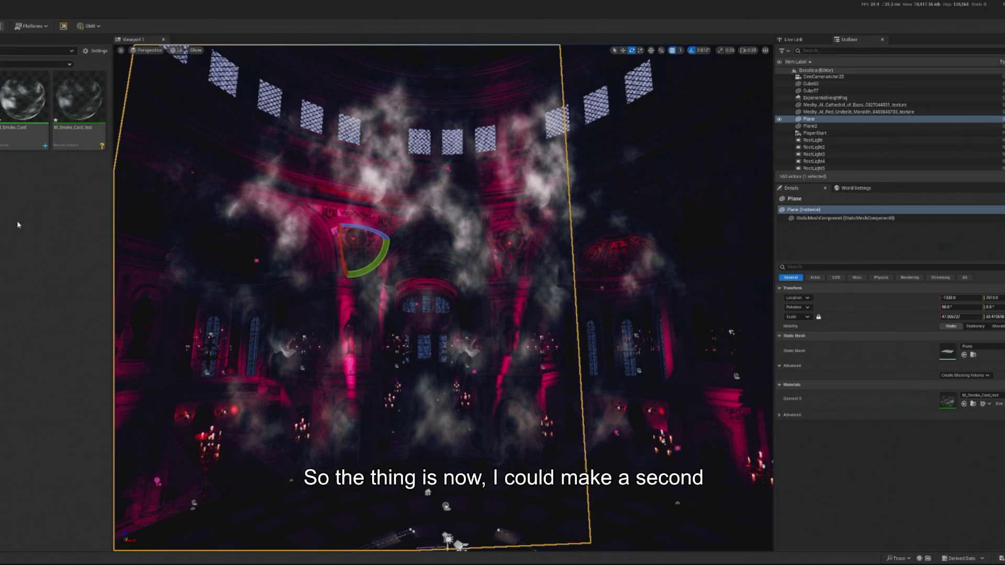
pyautogui.click(675, 325)
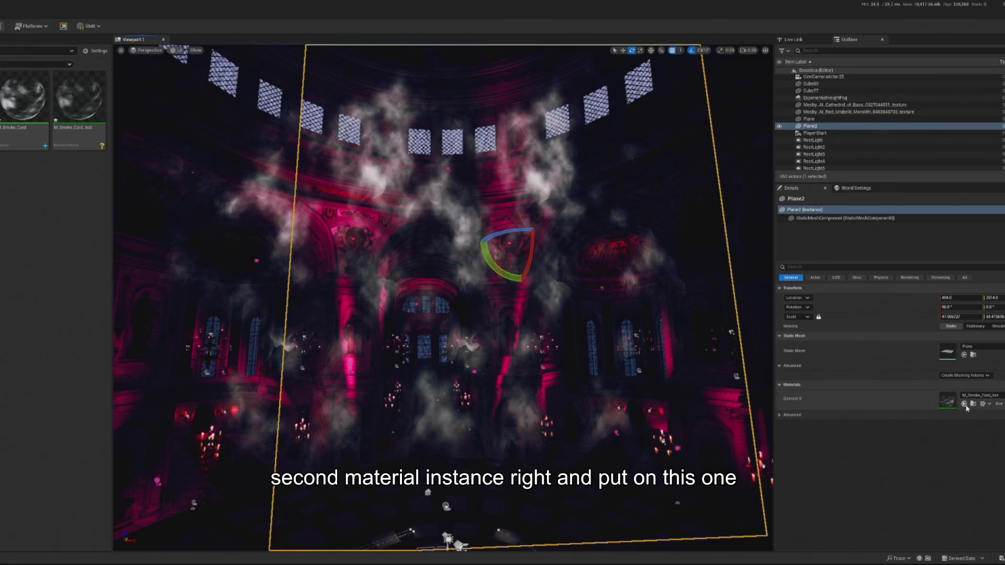
pyautogui.click(964, 404)
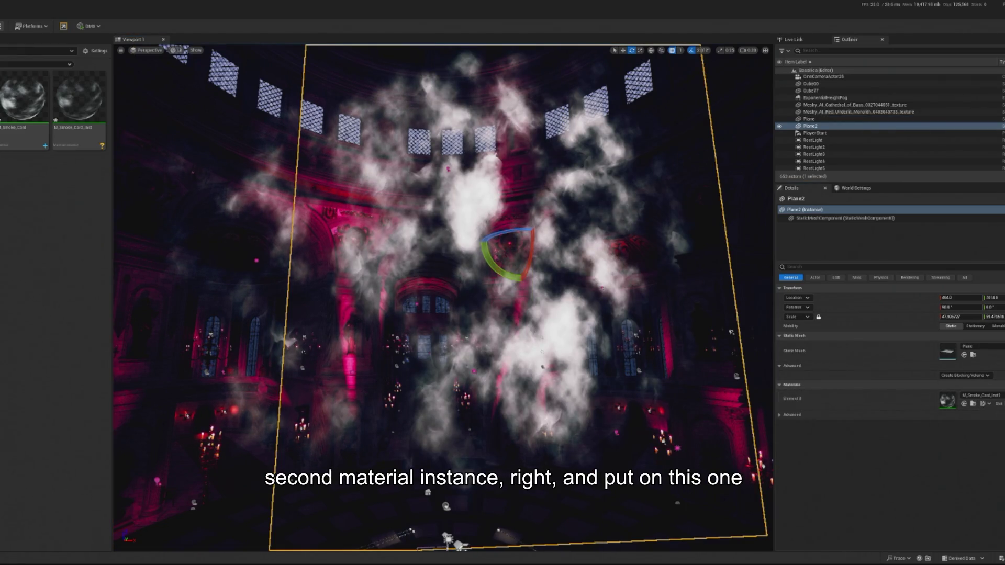
pyautogui.doubleClick(948, 400)
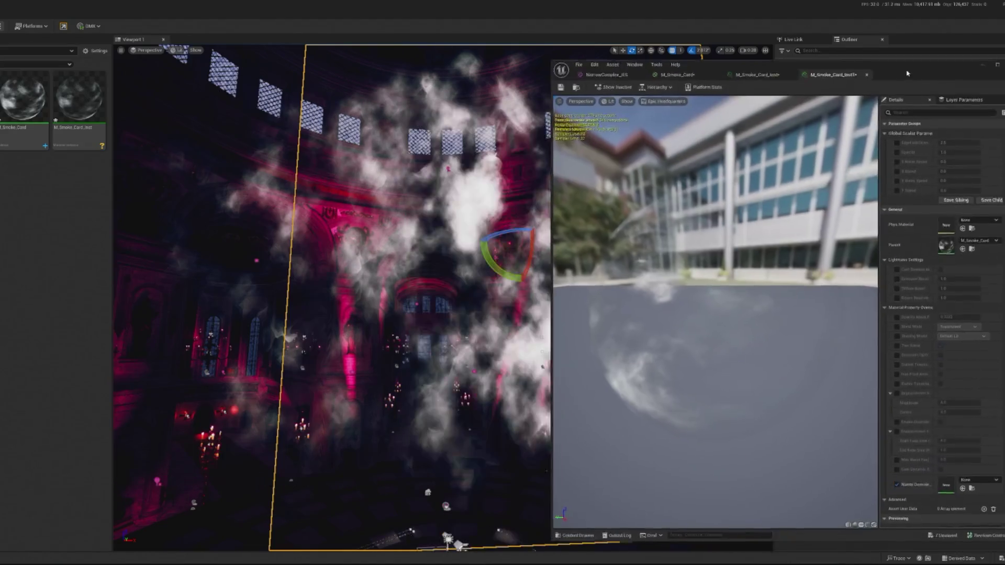
# Step: Enable the Opacity override on M_Smoke_Card_Inst1, then move and narrow its editor window to reveal the level
pyautogui.click(909, 119)
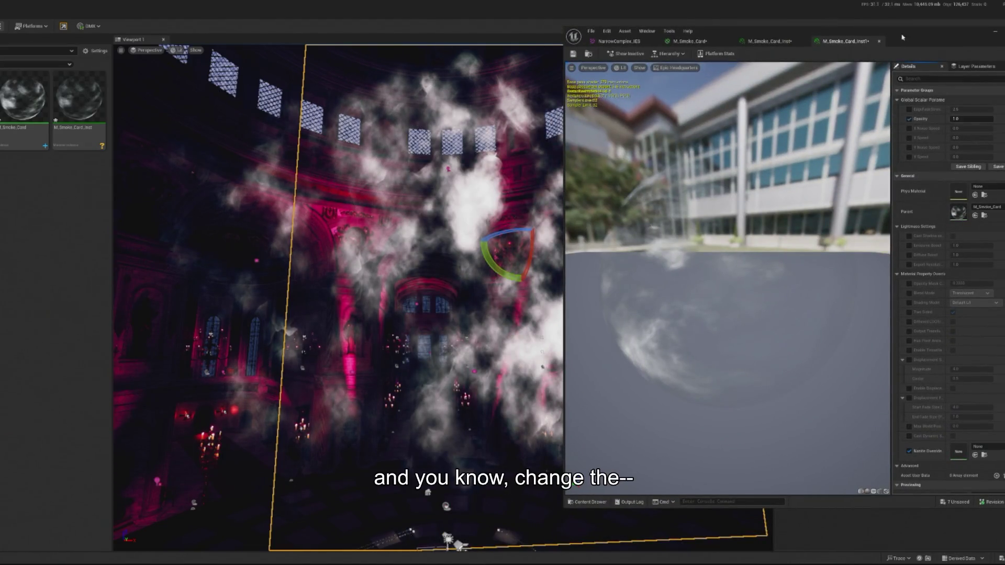
pyautogui.moveTo(733, 31); pyautogui.dragTo(783, 51)
pyautogui.moveTo(613, 75); pyautogui.dragTo(754, 75)
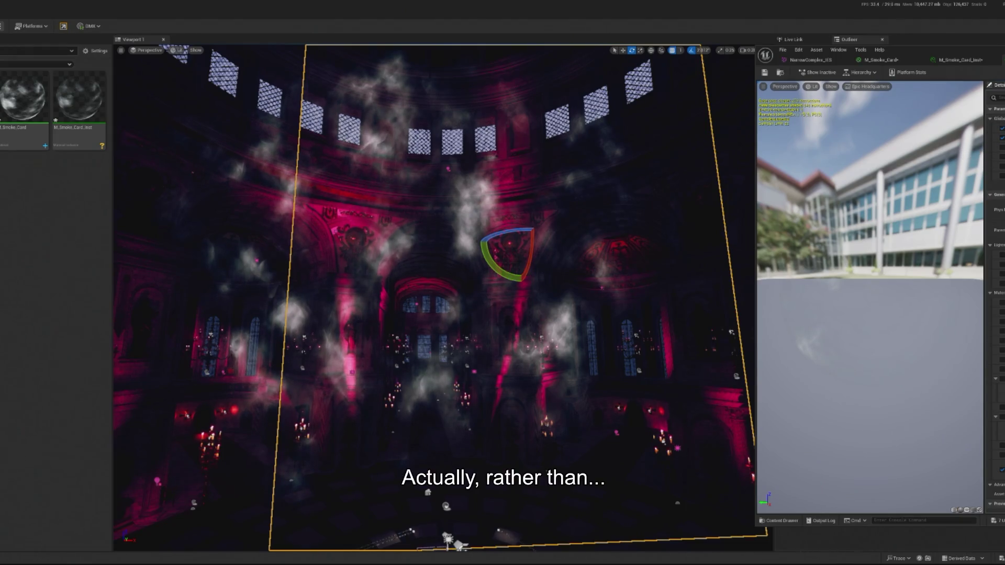
# Step: Duplicate M_Smoke_Card_Inst in the Content Browser and force-delete M_Smoke_Card_Inst1
pyautogui.click(24, 105)
pyautogui.click(78, 104)
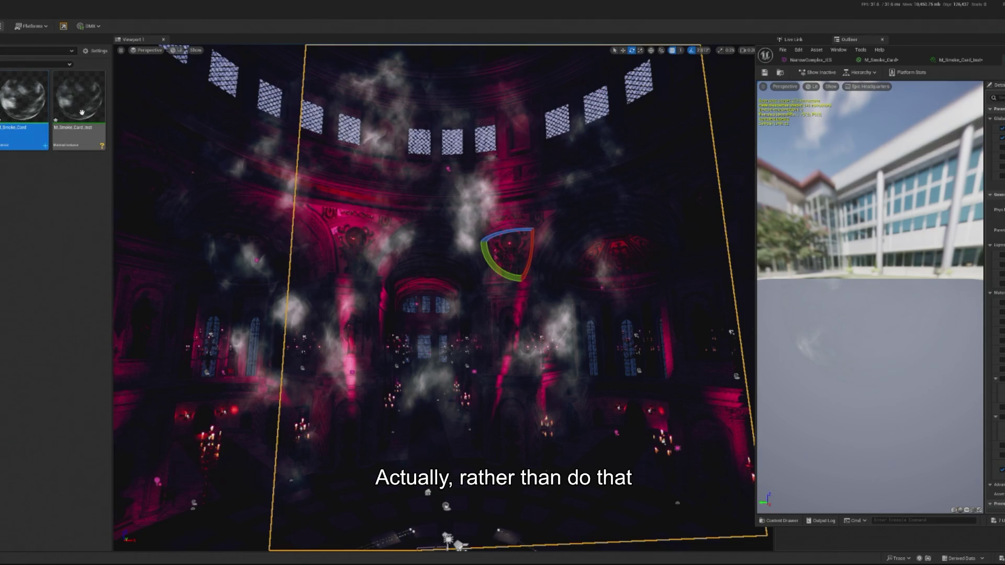
pyautogui.rightClick(67, 120)
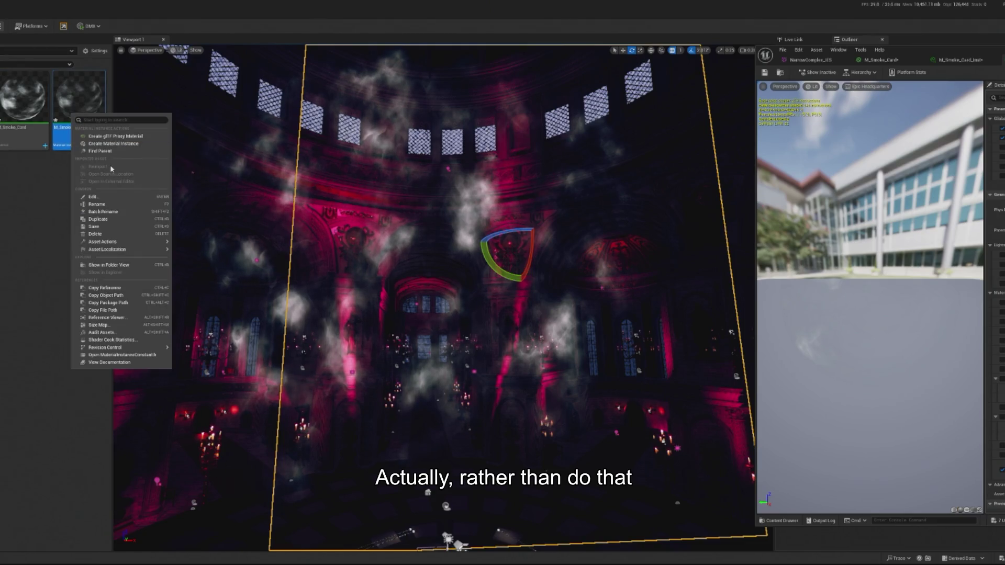
pyautogui.click(96, 219)
pyautogui.rightClick(24, 209)
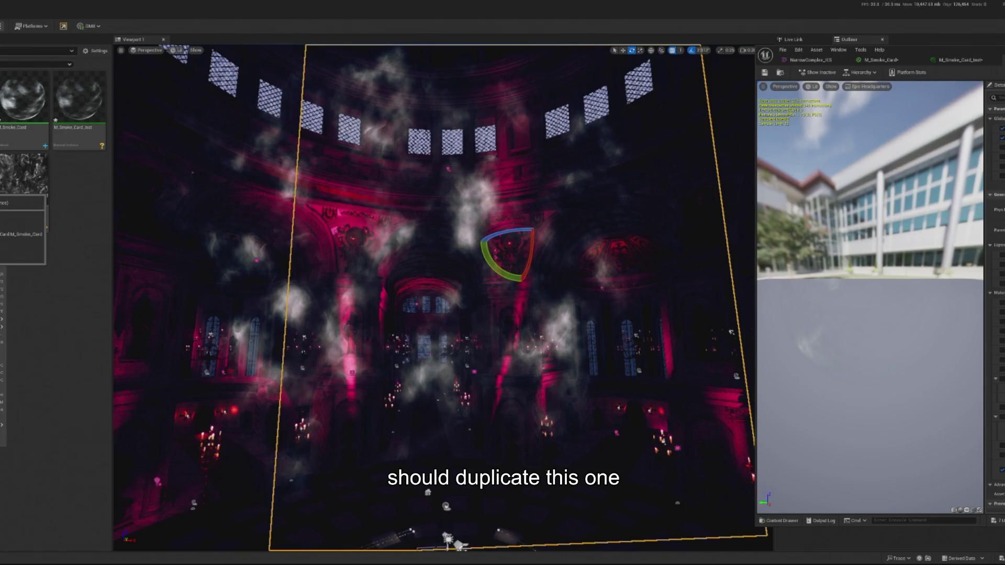
pyautogui.click(3, 311)
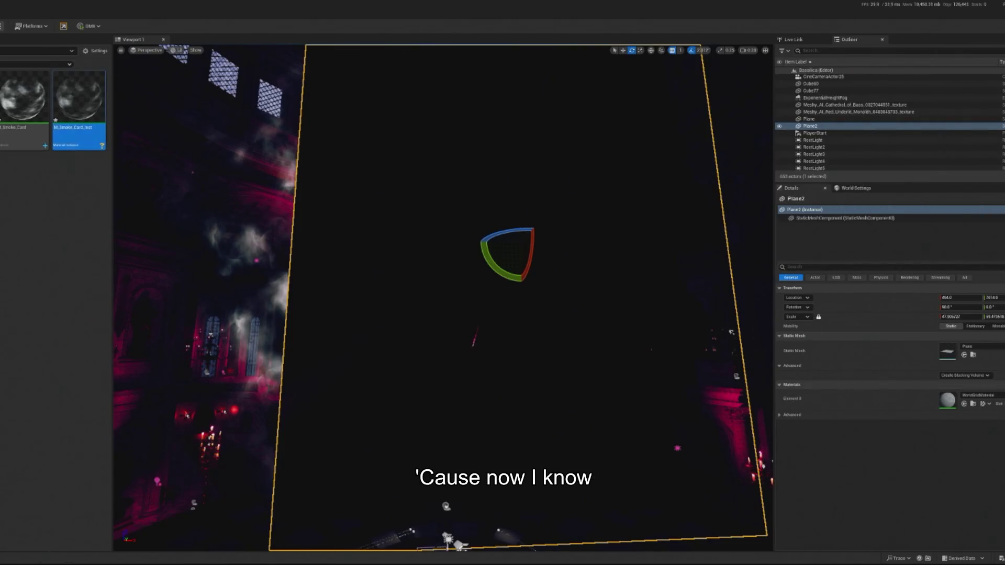
# Step: Assign M_Smoke_Card_Inst2 to Plane2's Element 0, enable EdgeFade, then select Plane and SM_DiscFloor2
pyautogui.click(963, 404)
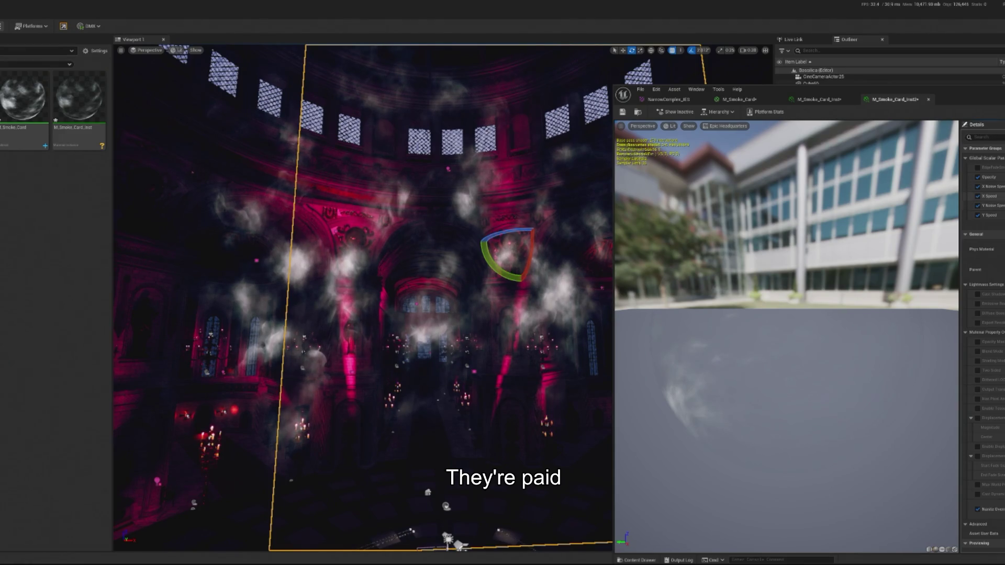
pyautogui.click(977, 168)
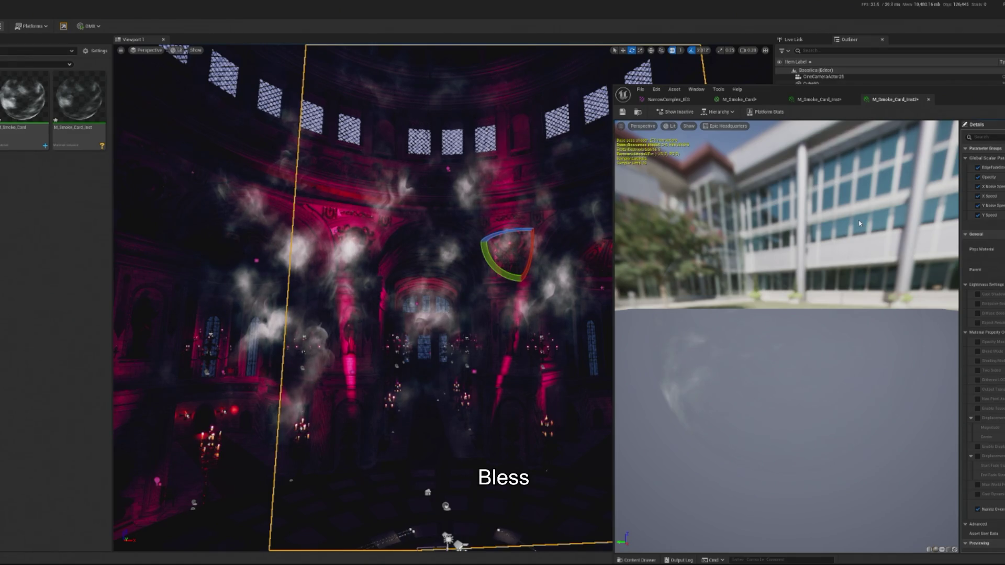
pyautogui.moveTo(722, 471)
pyautogui.mouseDown()
pyautogui.moveTo(725, 548)
pyautogui.moveTo(549, 445)
pyautogui.moveTo(490, 391)
pyautogui.moveTo(429, 367)
pyautogui.mouseUp()
pyautogui.click(460, 387)
pyautogui.click(434, 471)
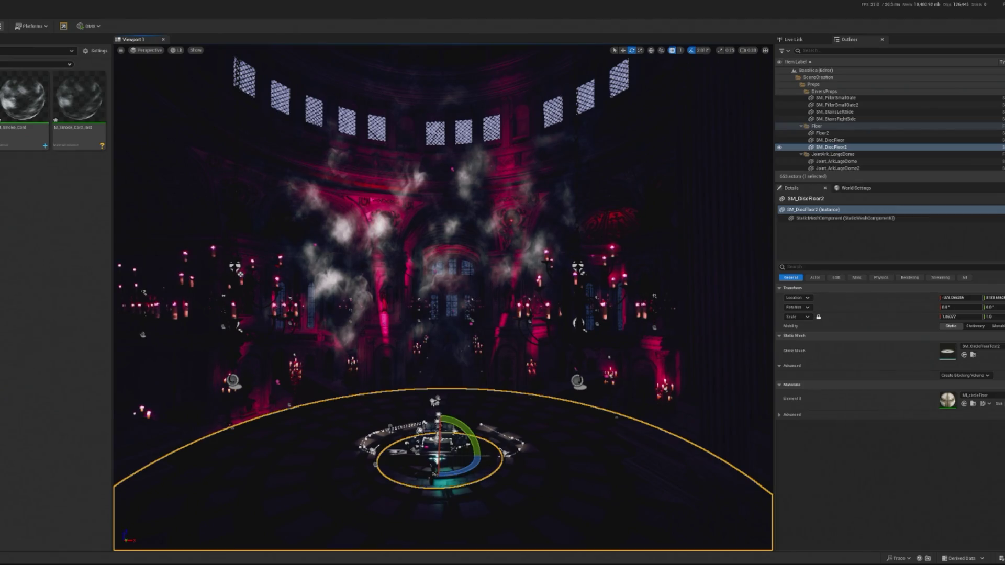
# Step: Preview the level in play mode, then select and focus on smoke card Plane2
pyautogui.hotkey('alt', 'p')
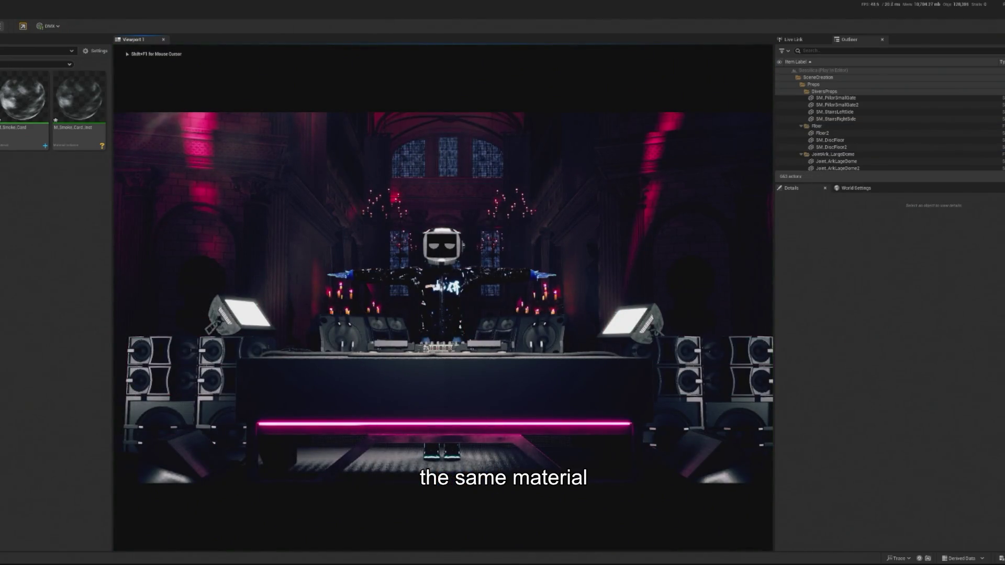
pyautogui.press('Escape')
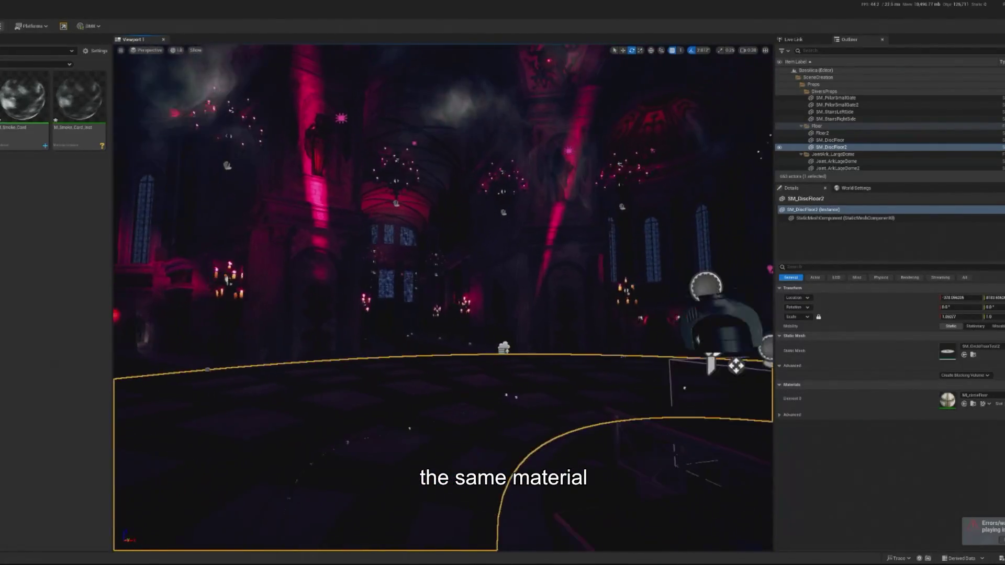
pyautogui.click(472, 182)
pyautogui.press('f')
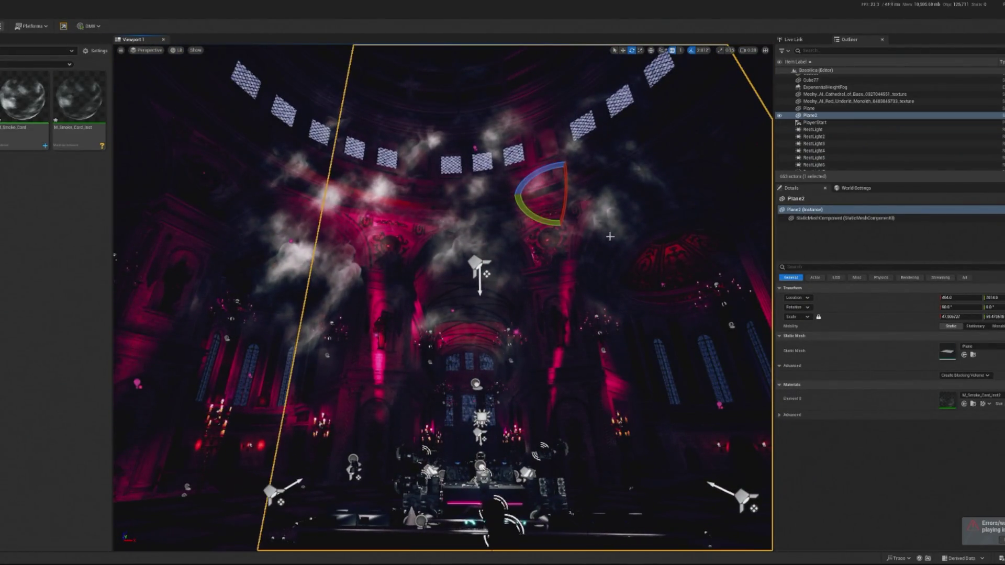
# Step: Add Plane to the selection and drag both smoke cards down along Z
pyautogui.keyDown('ctrl'); pyautogui.click(809, 108); pyautogui.keyUp('ctrl')
pyautogui.press('w')
pyautogui.moveTo(499, 162)
pyautogui.mouseDown()
pyautogui.moveTo(497, 196)
pyautogui.moveTo(146, 101)
pyautogui.mouseUp()
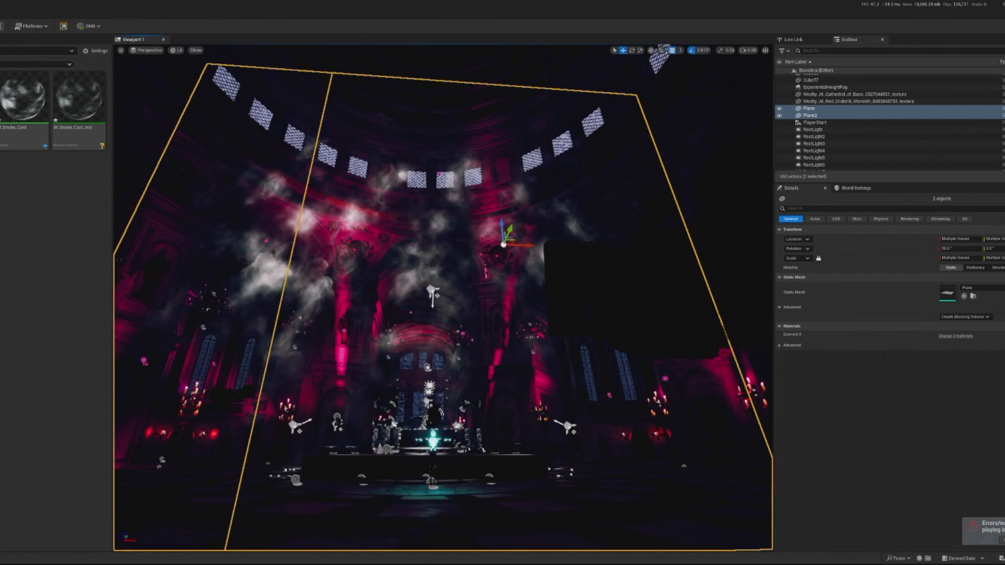
# Step: Preview the level in play mode again and frame both lowered smoke cards
pyautogui.hotkey('alt', 'p')
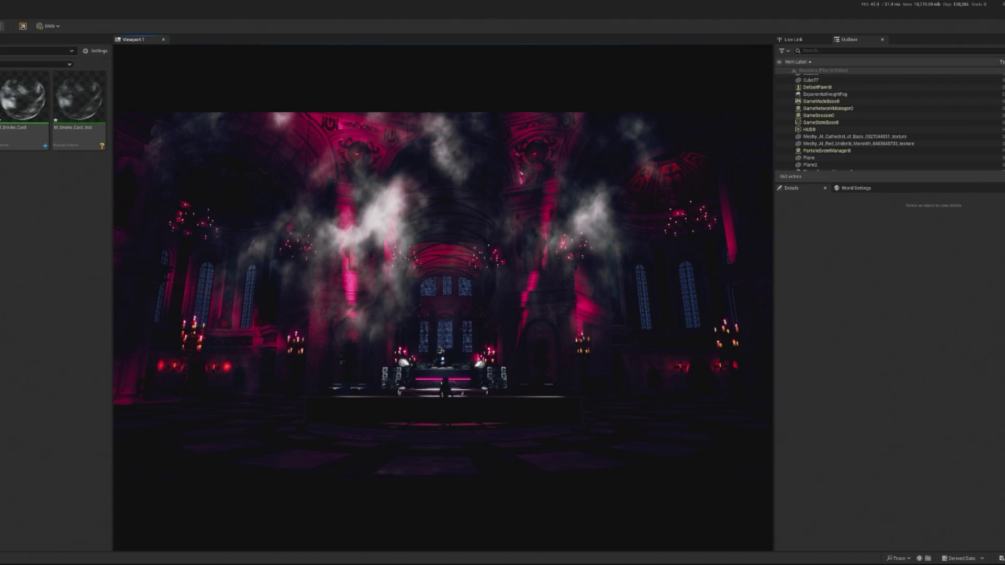
pyautogui.press('Escape')
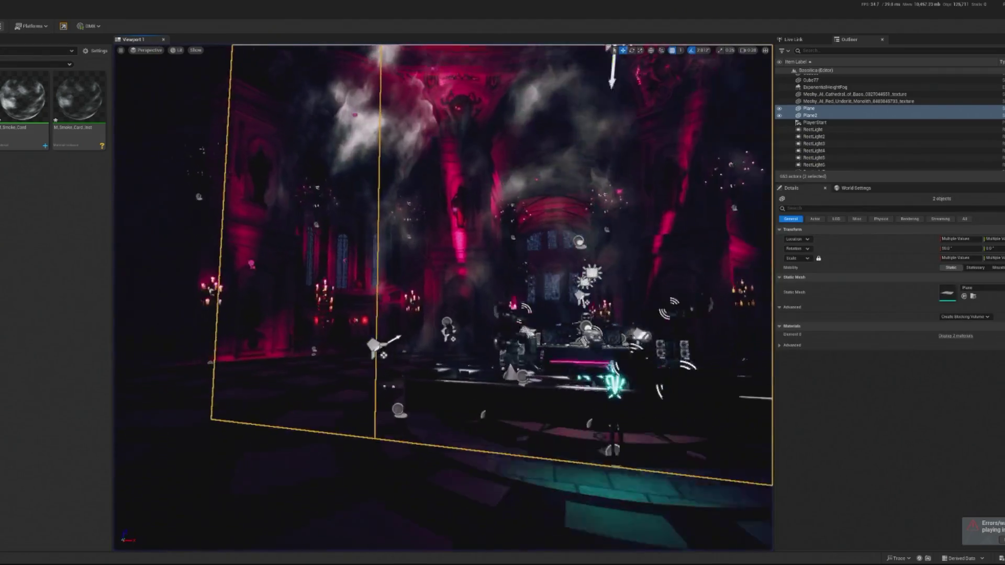
pyautogui.press('f')
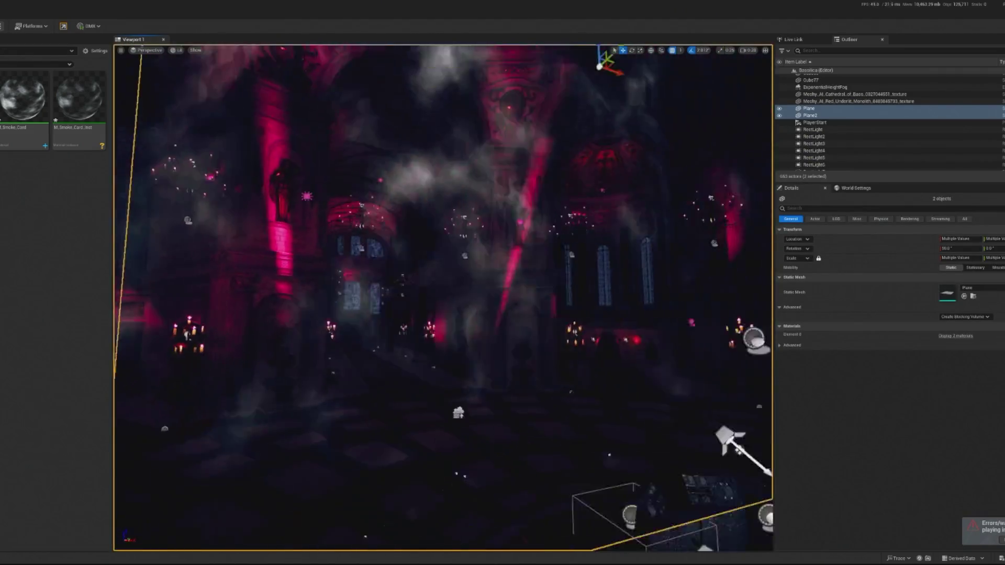
pyautogui.hotkey('ctrl', 'f')
# Step: Filter the Outliner for 'post', select PostProcessVolume and search its exposure properties
pyautogui.write('post')
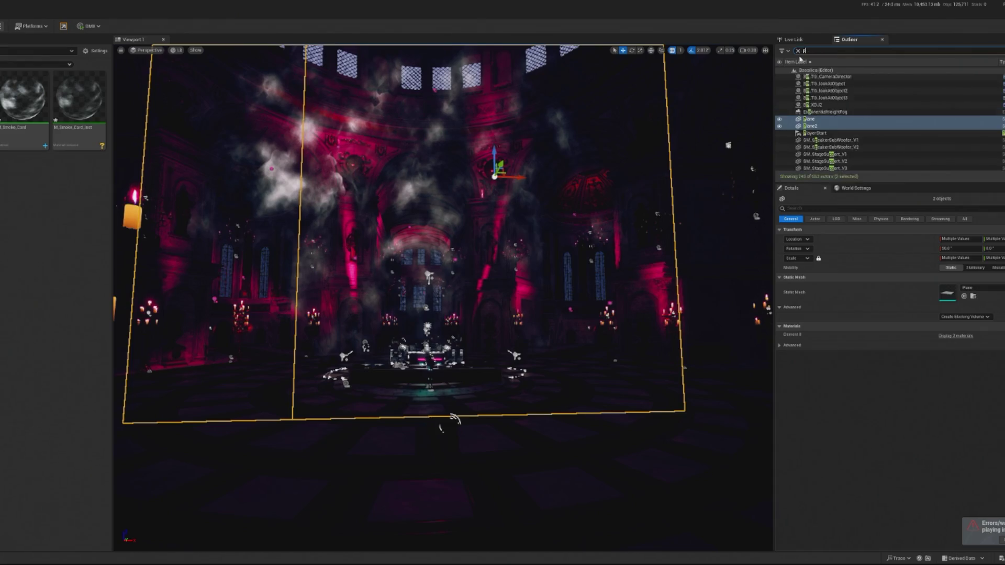
pyautogui.click(835, 92)
pyautogui.click(890, 267)
pyautogui.write('inv')
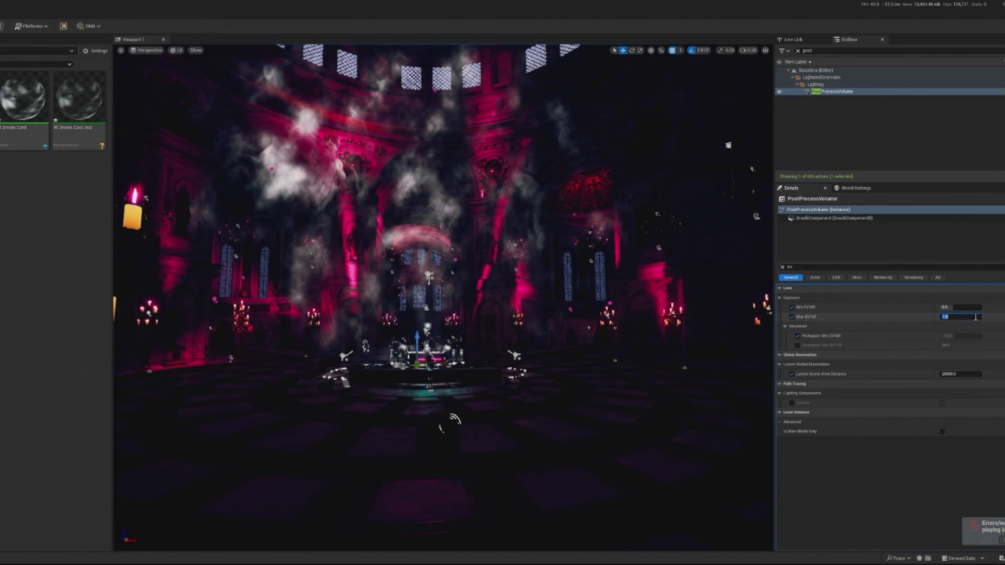
# Step: Try Min and Max EV100 values of -2.0 and 0.0, undoing the last change
pyautogui.press('Return')
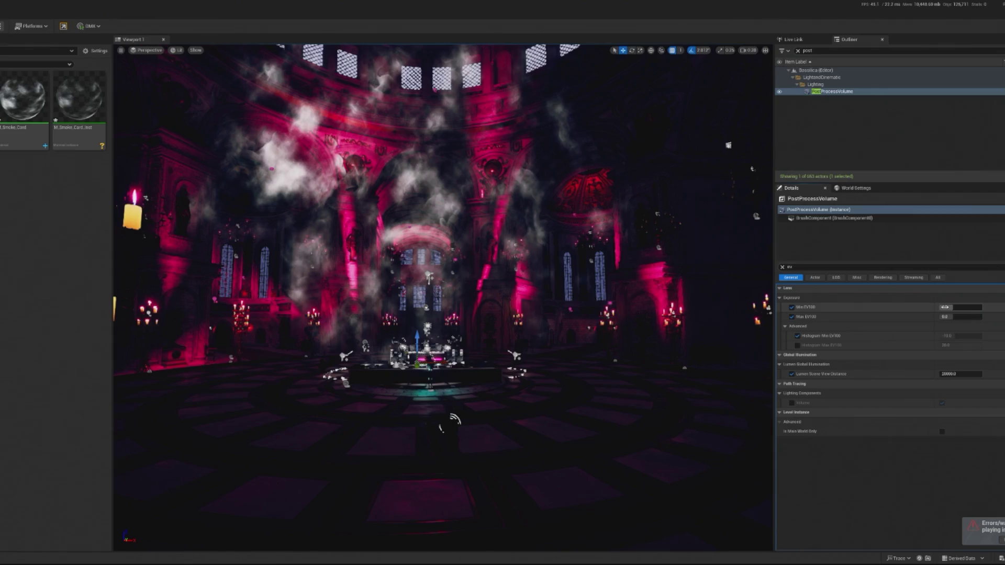
pyautogui.press('Return')
pyautogui.click(965, 317)
pyautogui.write('-2')
pyautogui.press('Return')
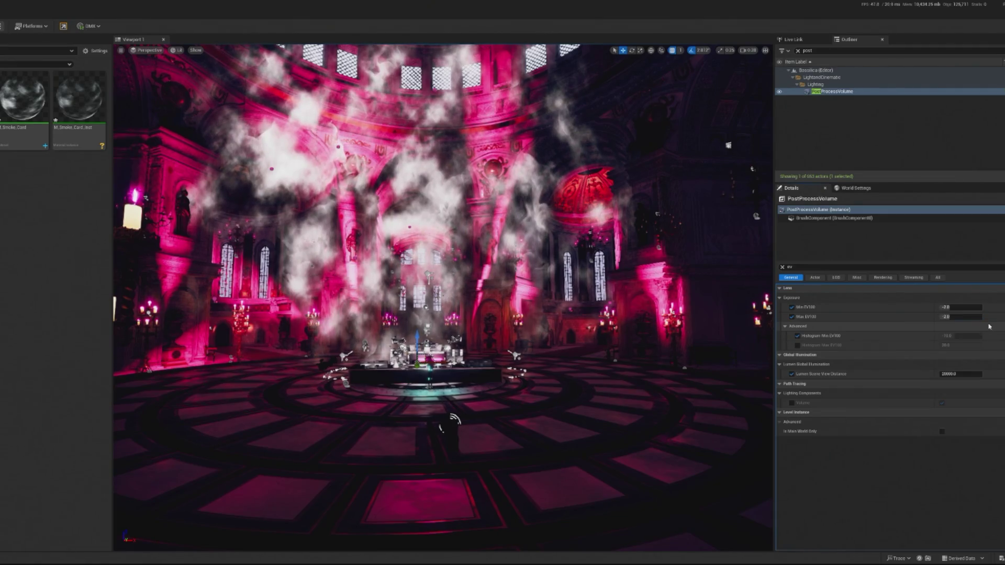
pyautogui.click(952, 309)
pyautogui.press('Return')
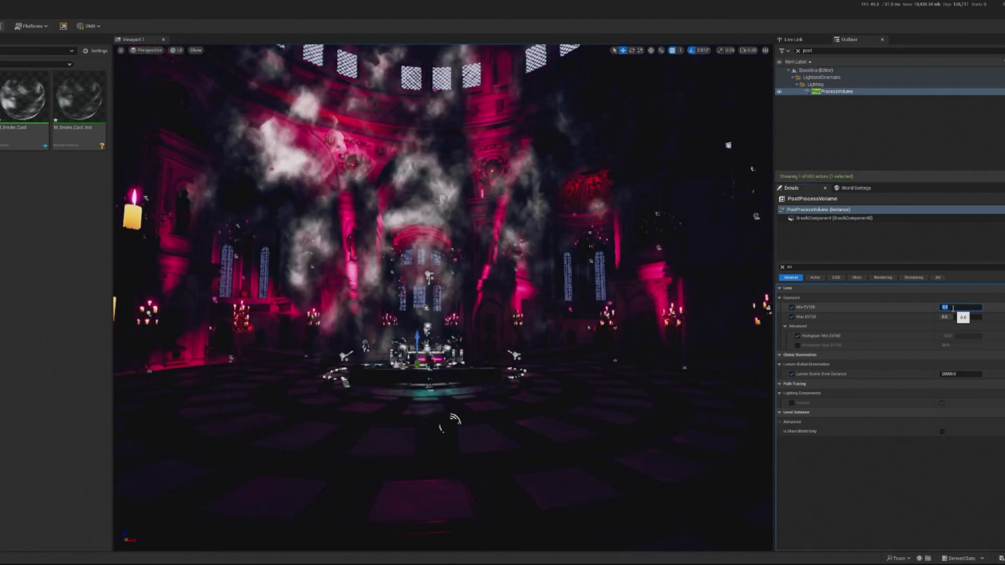
pyautogui.press('Return')
pyautogui.hotkey('ctrl', 'z')
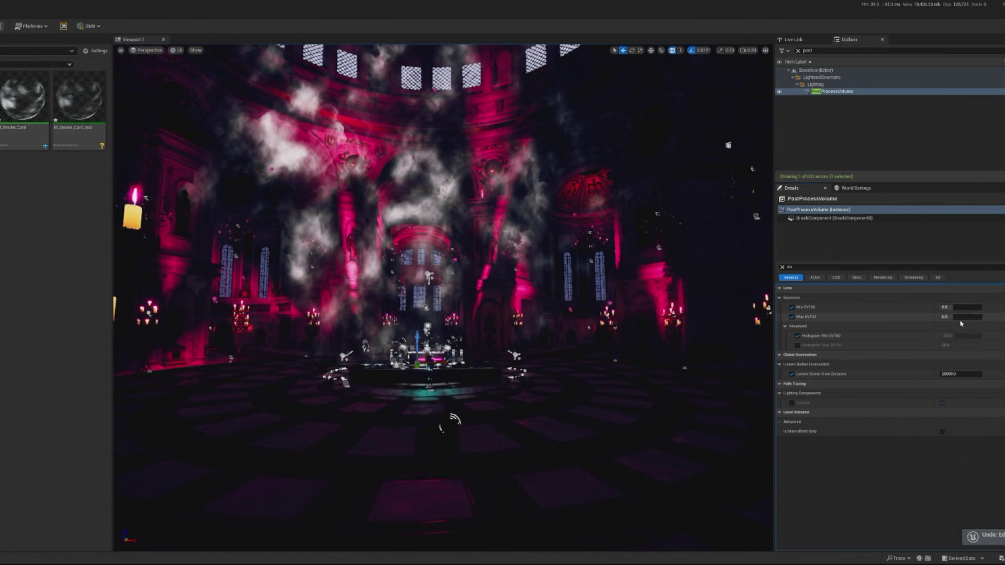
pyautogui.moveTo(955, 316)
pyautogui.mouseDown()
pyautogui.moveTo(944, 317)
pyautogui.moveTo(956, 317)
pyautogui.mouseUp()
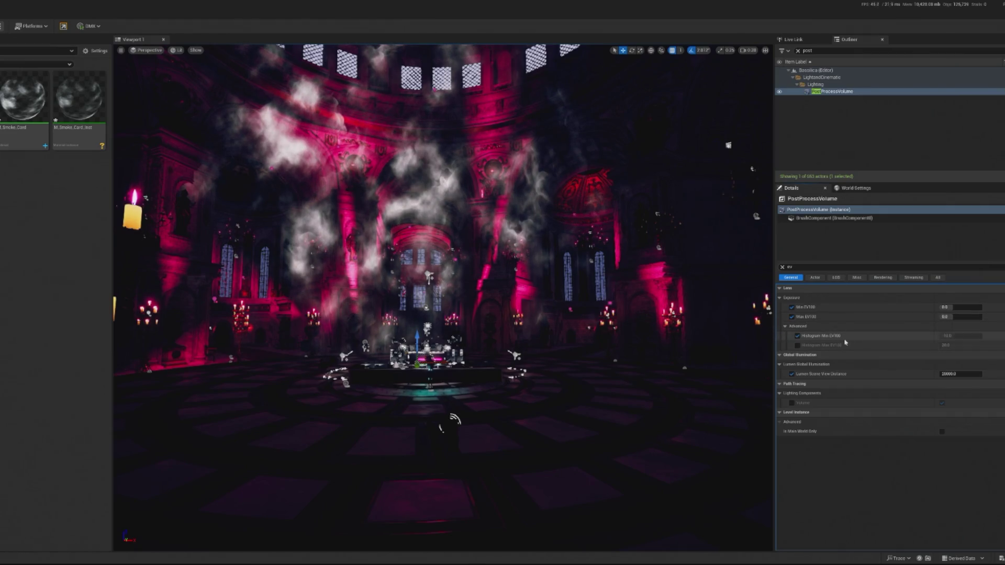
# Step: Enable the EV100 overrides and set Min and Max EV100 so both read 1.5
pyautogui.click(797, 337)
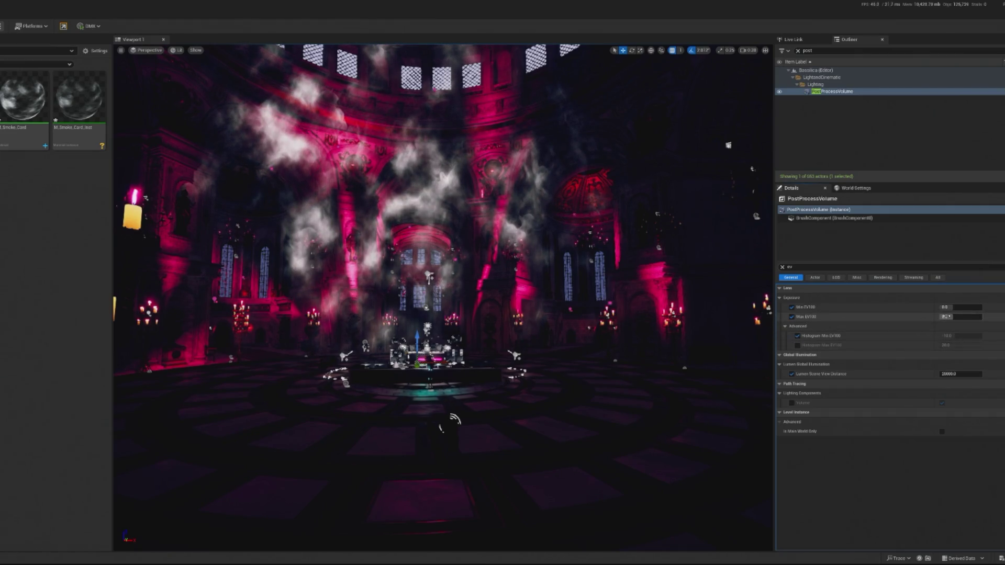
pyautogui.write('5.600001')
pyautogui.hotkey('shift', 'Tab')
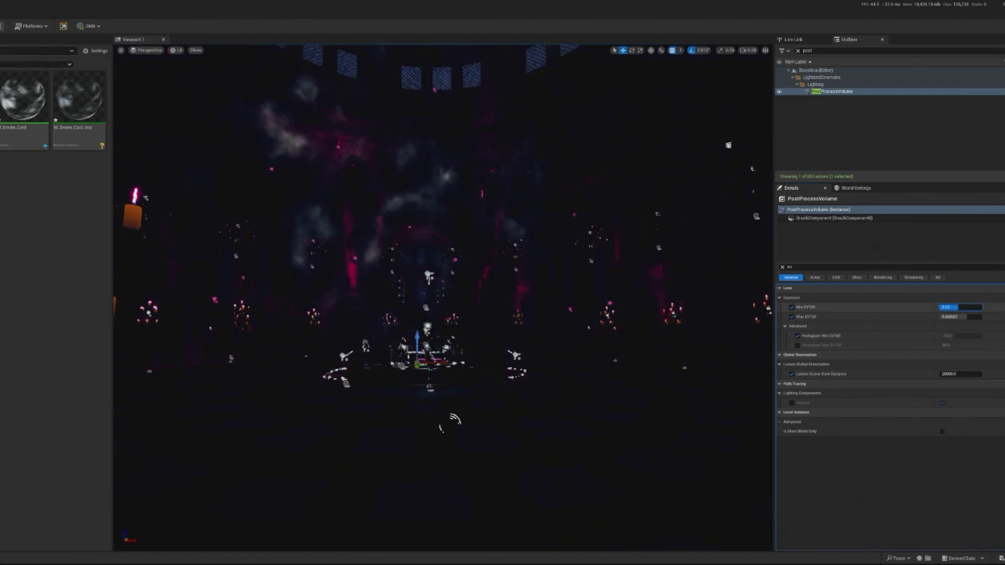
pyautogui.write('2')
pyautogui.press('Return')
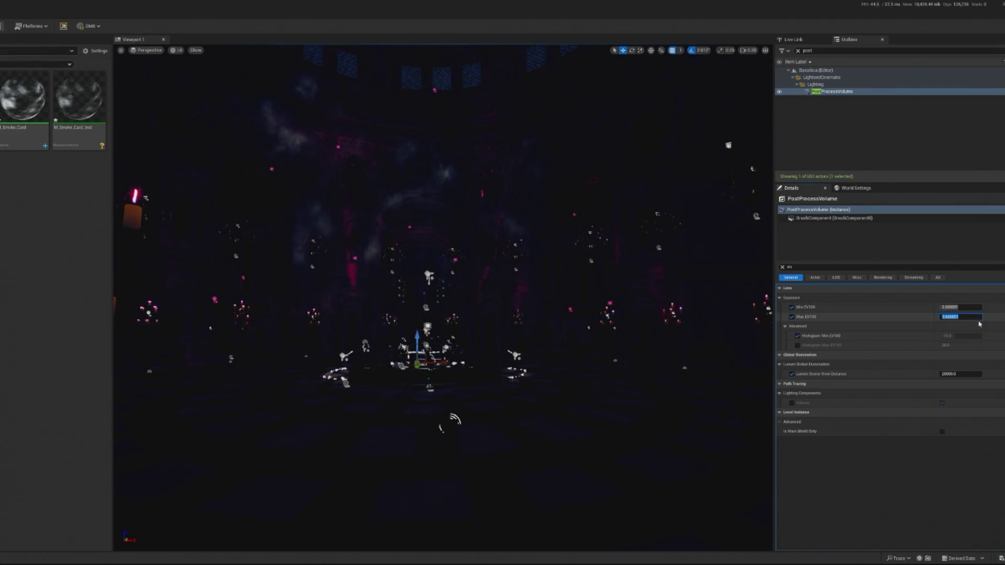
pyautogui.write('2')
pyautogui.hotkey('shift', 'Tab')
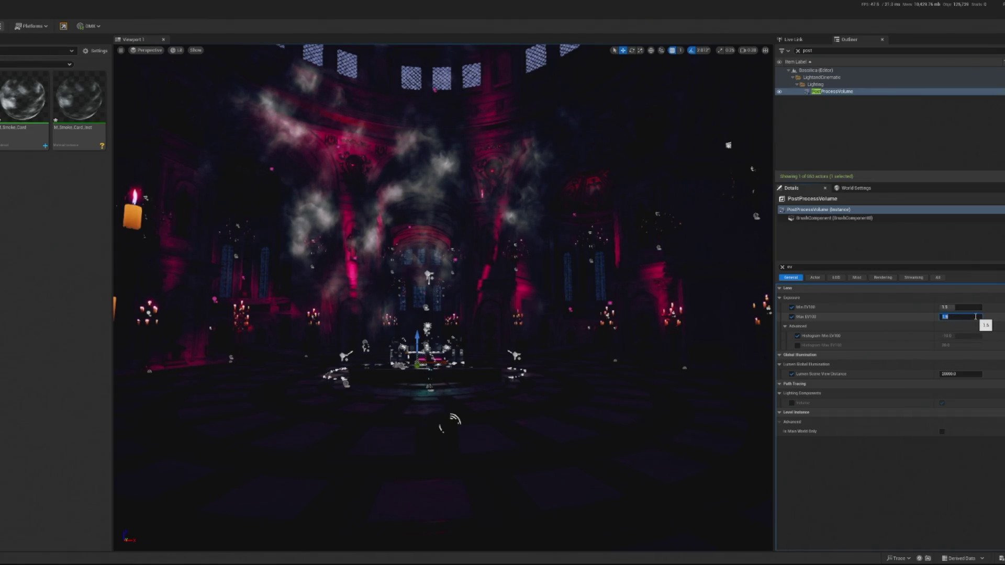
# Step: Select the Plane2 smoke card and clear the Outliner filter to list all actors
pyautogui.scroll(10, 444, 298)
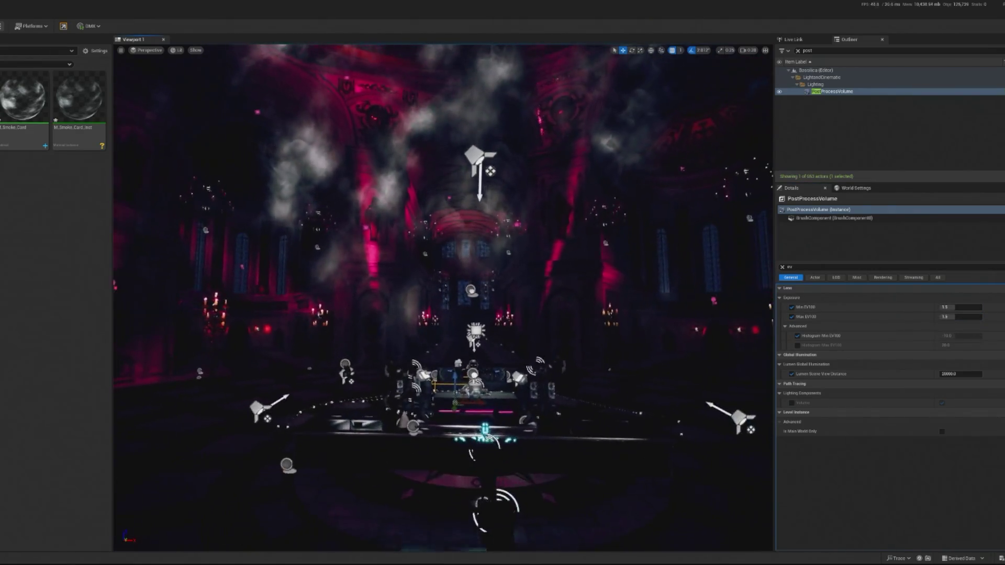
pyautogui.scroll(8, 445, 297)
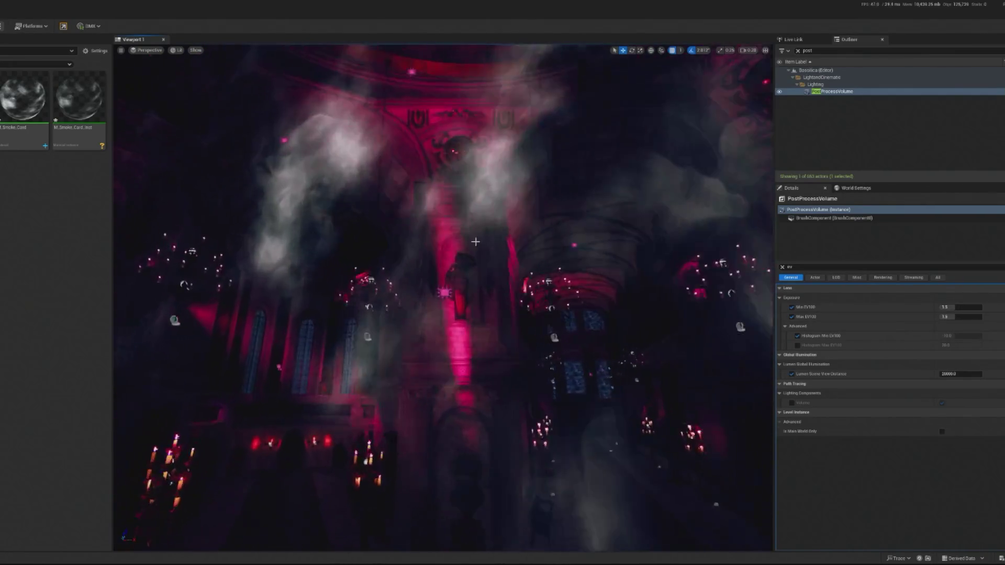
pyautogui.click(468, 291)
pyautogui.click(798, 51)
pyautogui.scroll(5, 527, 261)
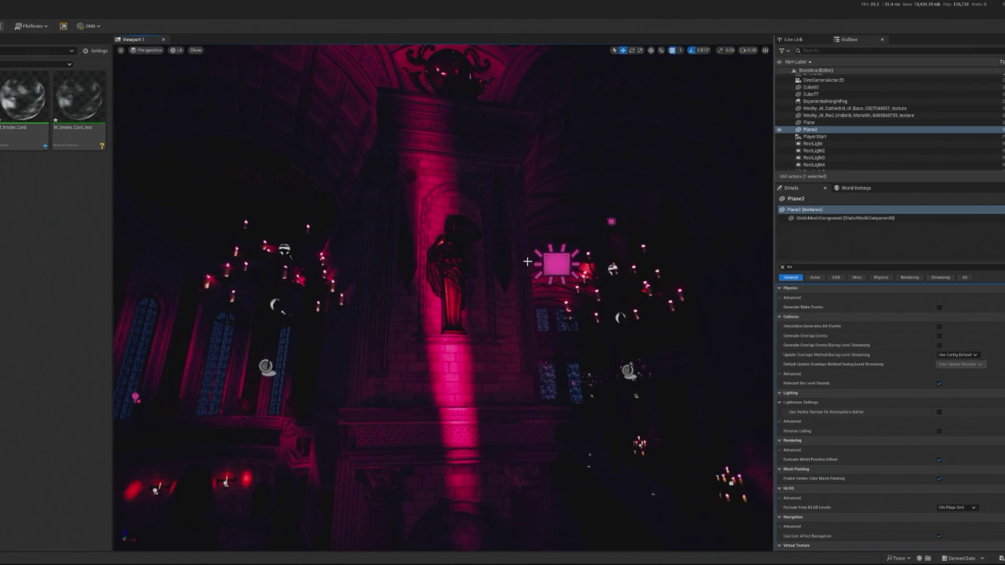
# Step: Select RectLight3 and change its Light Color from bright pink to a dark red sampled from the scene
pyautogui.click(554, 262)
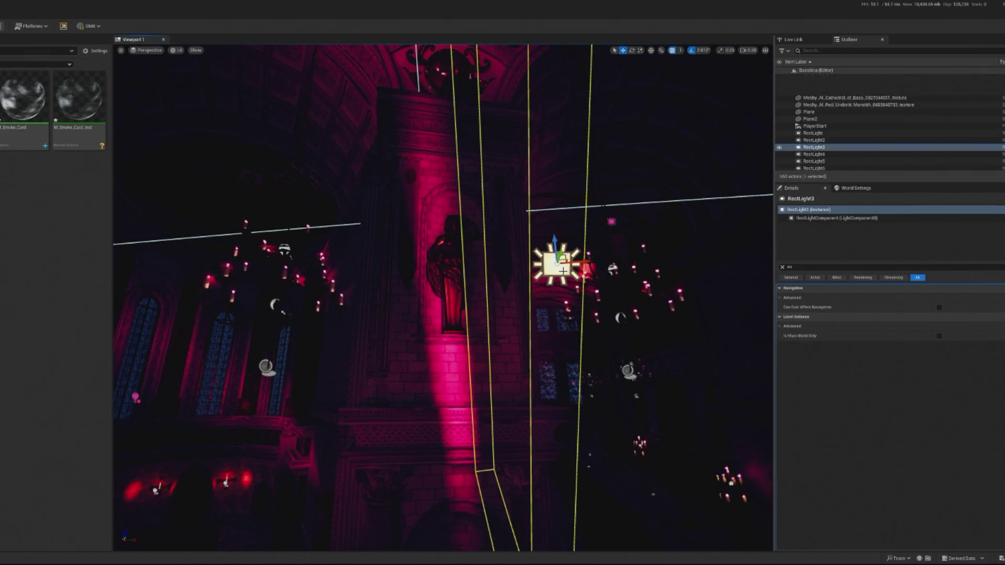
pyautogui.press('f')
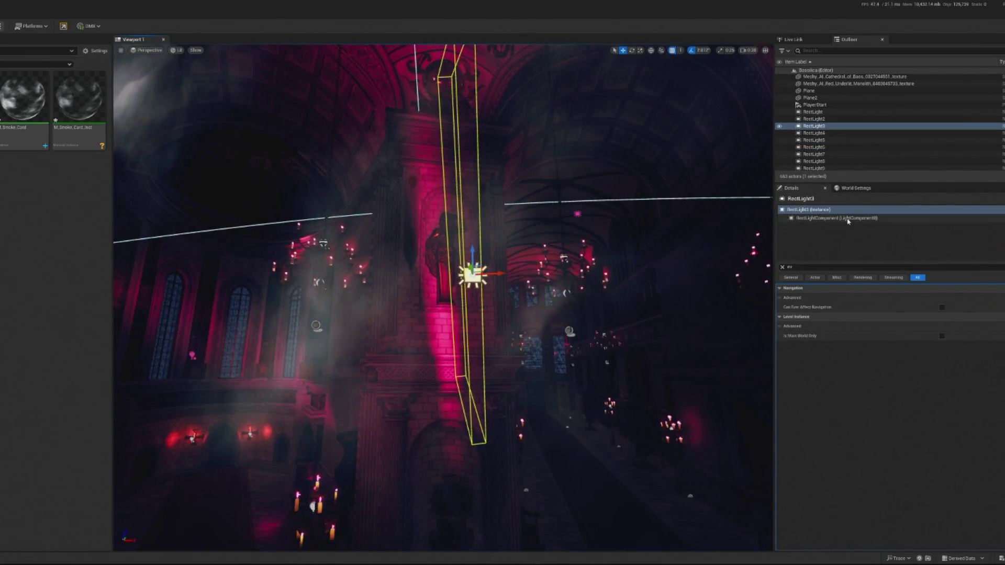
pyautogui.click(782, 268)
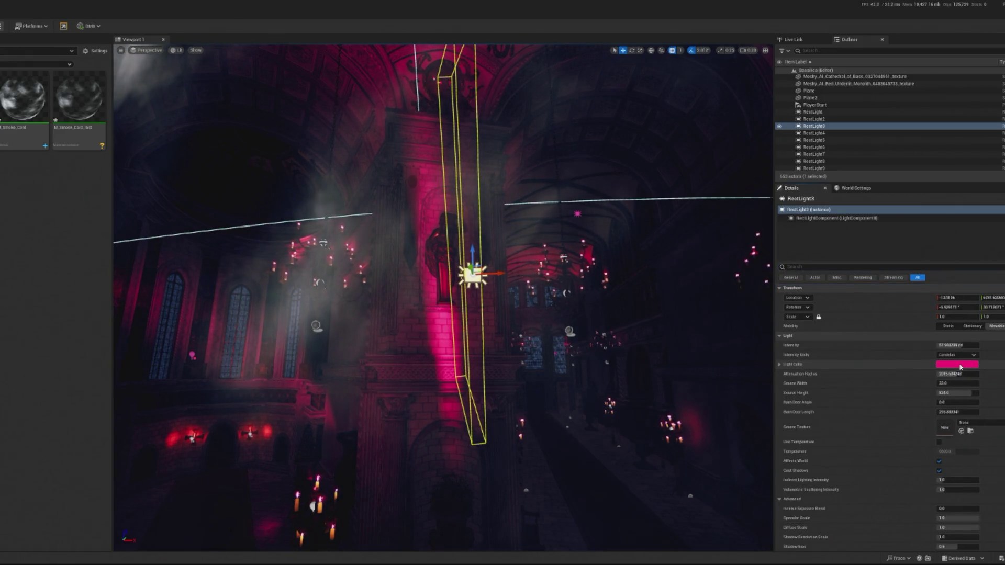
pyautogui.click(960, 367)
pyautogui.moveTo(896, 404); pyautogui.dragTo(894, 331)
pyautogui.click(902, 411)
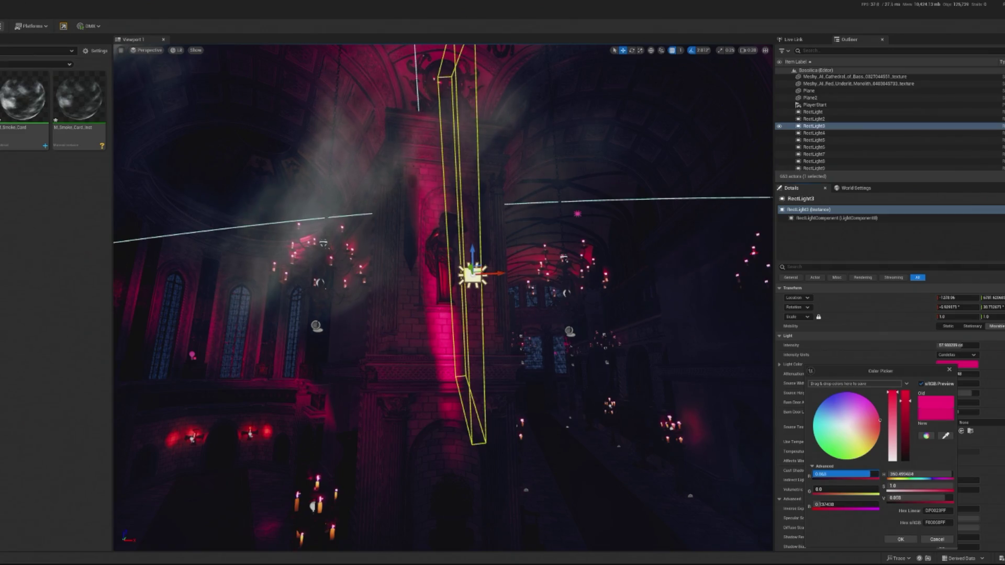
pyautogui.moveTo(845, 473); pyautogui.dragTo(844, 473)
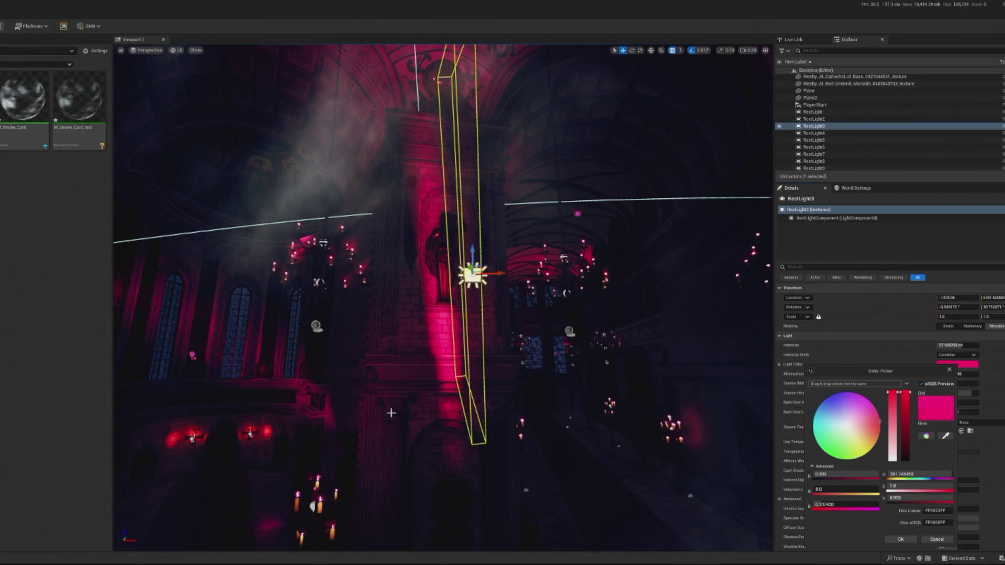
pyautogui.click(589, 365)
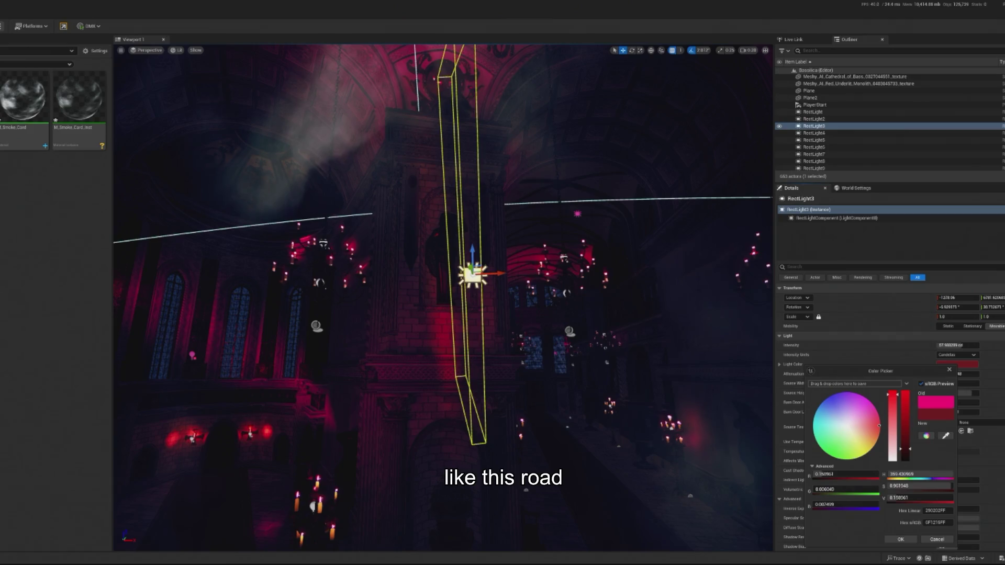
pyautogui.click(900, 539)
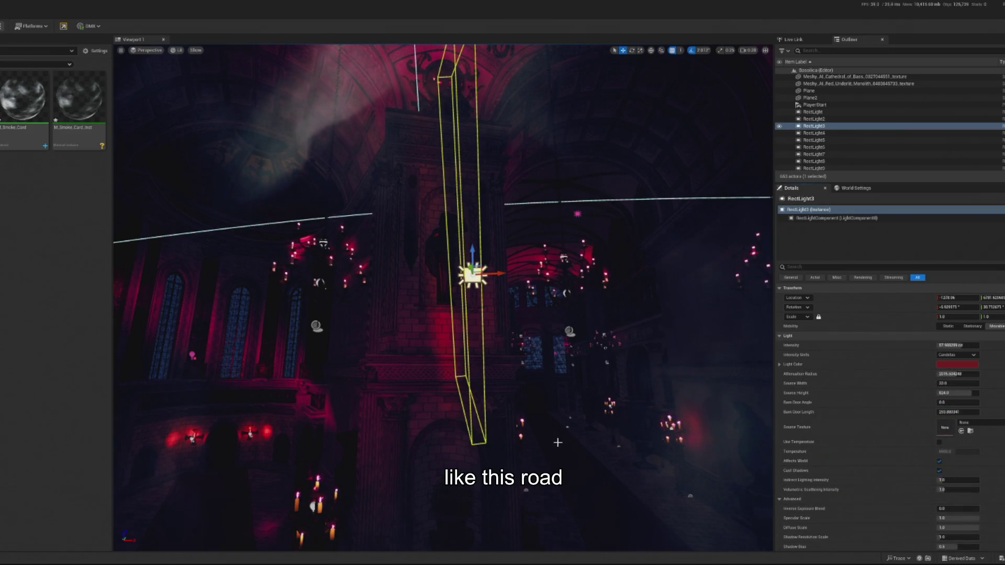
pyautogui.press('f')
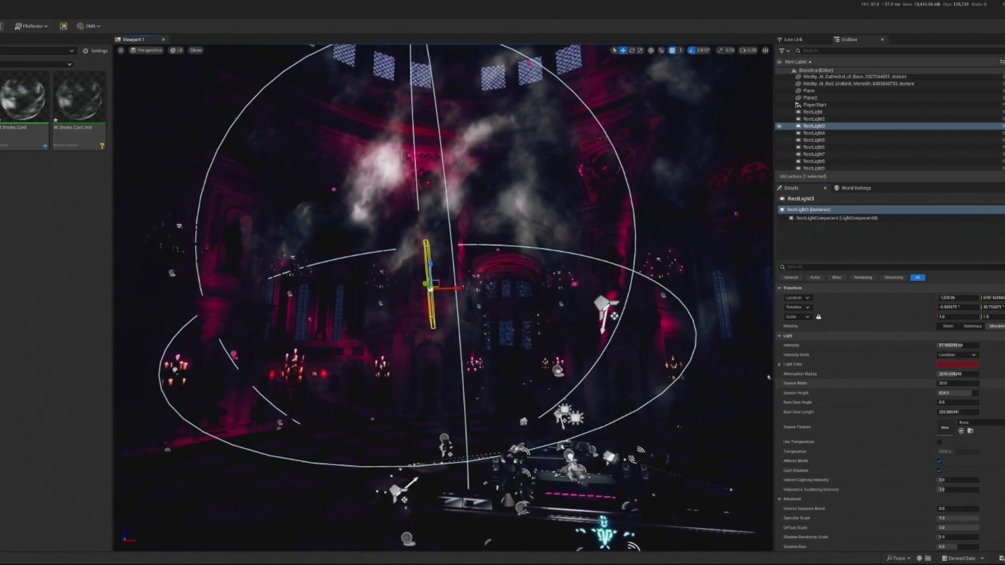
# Step: Select all 13 rect lights around the stage in the Outliner
pyautogui.click(981, 407)
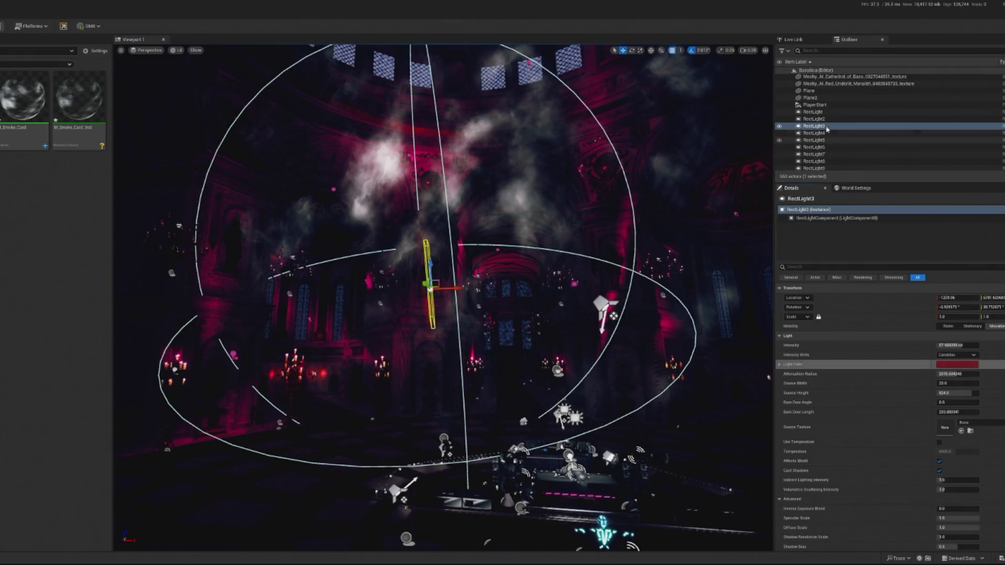
pyautogui.click(814, 111)
pyautogui.scroll(1, 844, 125)
pyautogui.keyDown('shift'); pyautogui.click(837, 118); pyautogui.keyUp('shift')
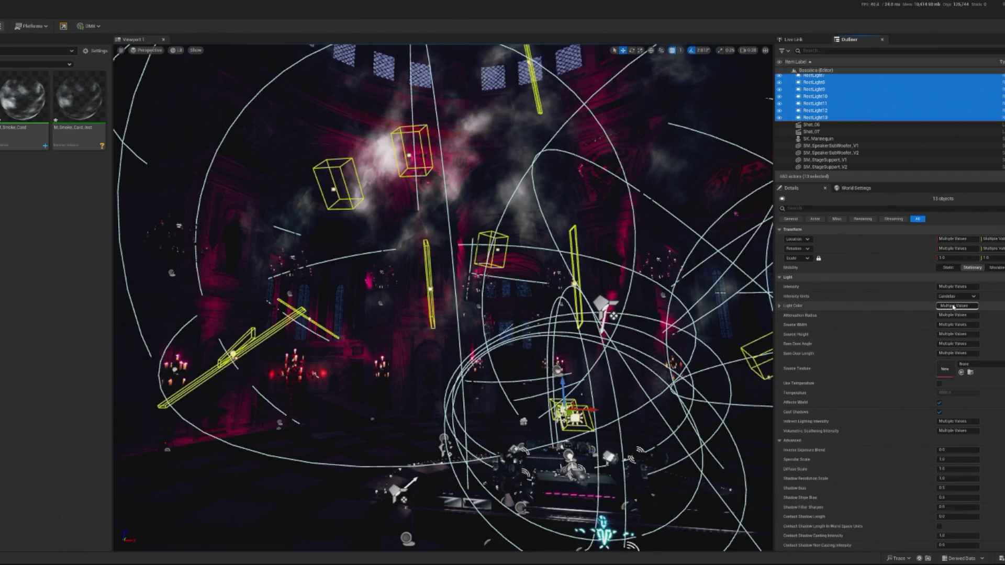
# Step: Paste the red Light Color onto the selected lights and adjust it to a brighter crimson
pyautogui.rightClick(955, 307)
pyautogui.click(982, 351)
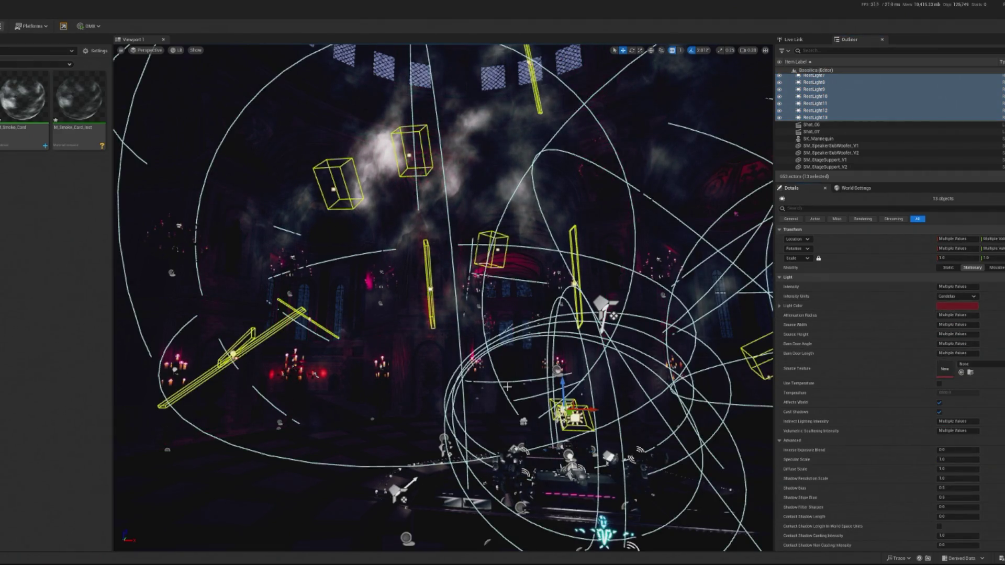
pyautogui.click(957, 307)
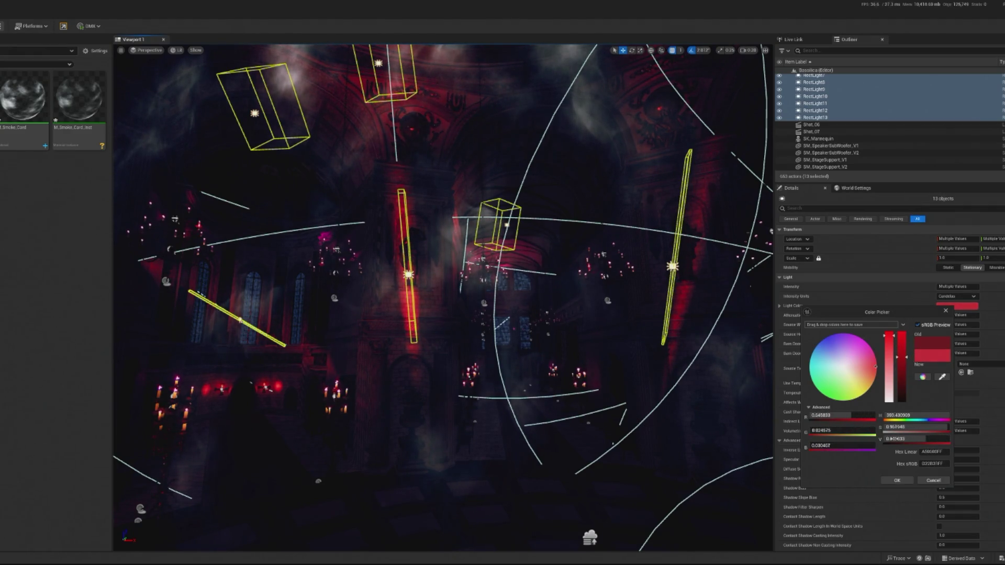
pyautogui.click(896, 480)
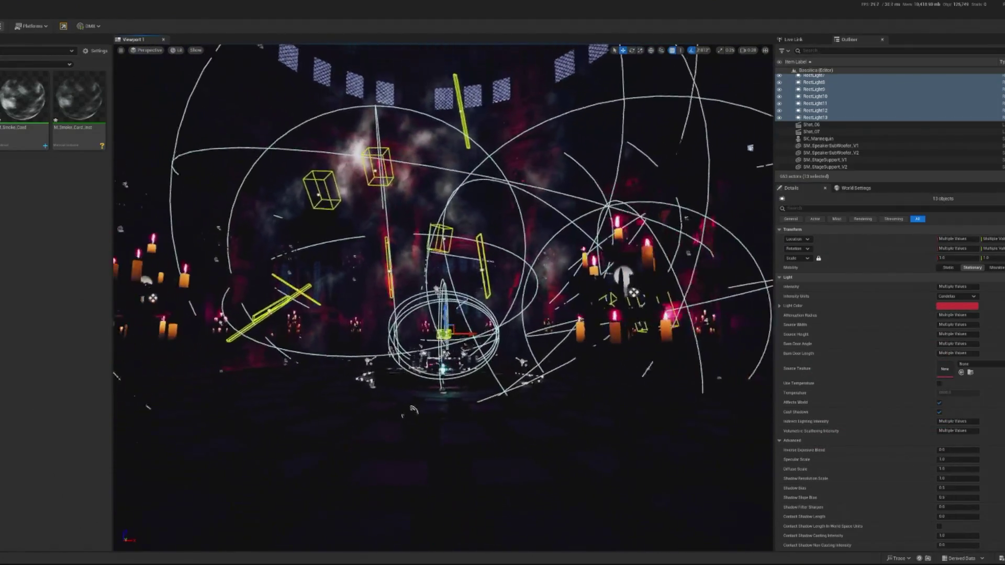
pyautogui.click(419, 393)
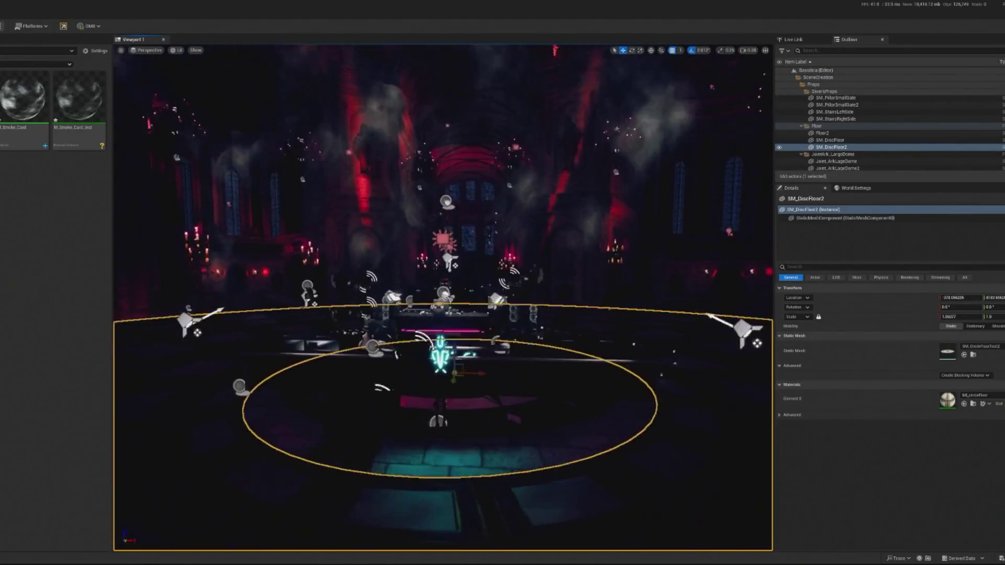
# Step: Open the pink stage strip's M_Emissive_V2 material and run a quick play-mode preview
pyautogui.click(471, 301)
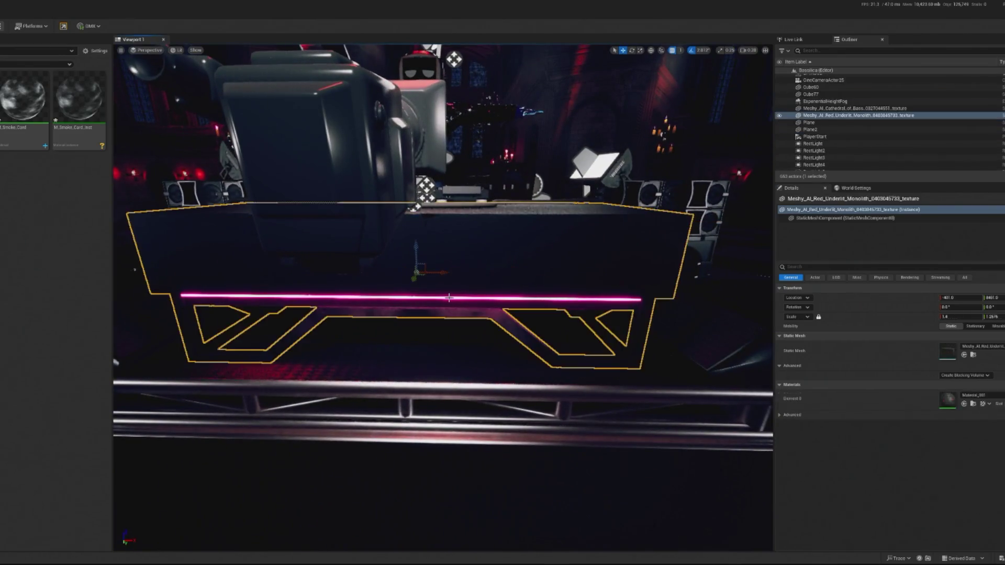
pyautogui.doubleClick(946, 402)
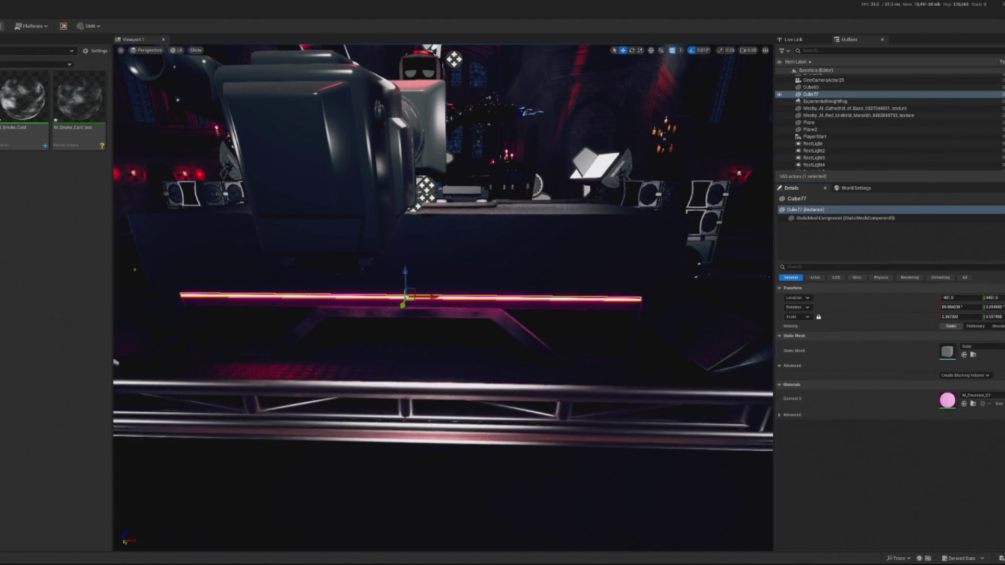
pyautogui.hotkey('alt', 'p')
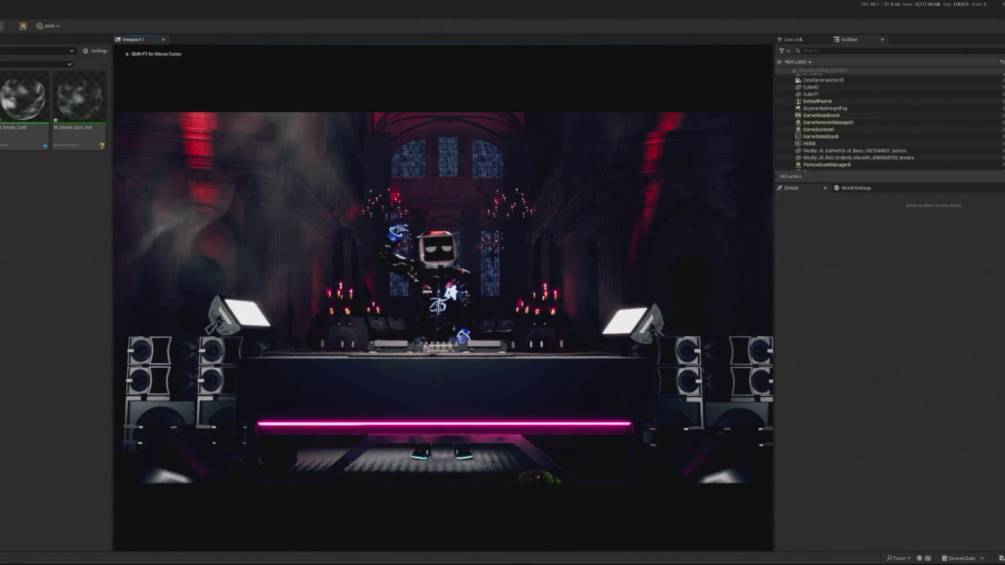
pyautogui.press('Escape')
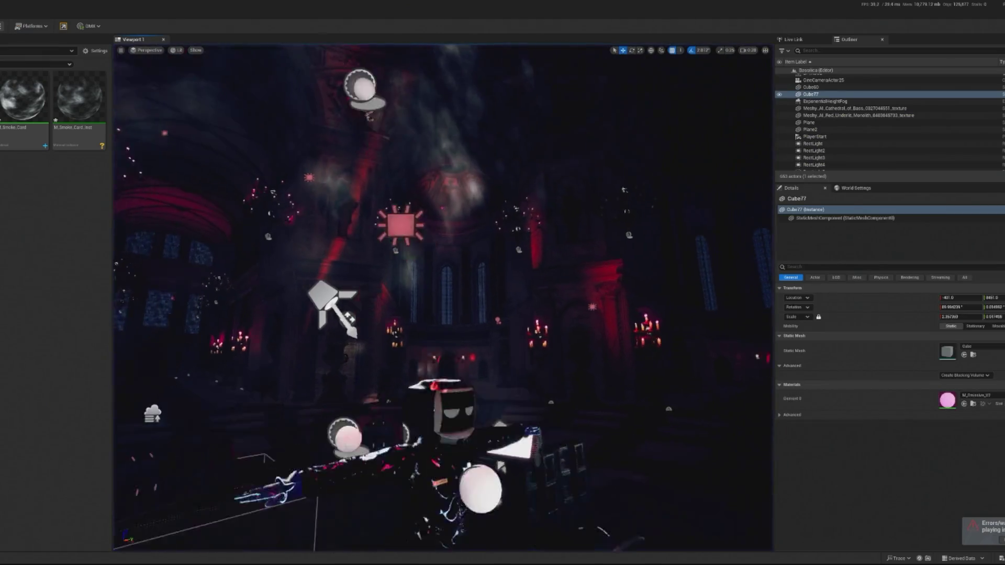
# Step: Copy RectLight13's white Light Color onto RectLight12 and preview the DJ stage in play mode
pyautogui.rightClick(958, 370)
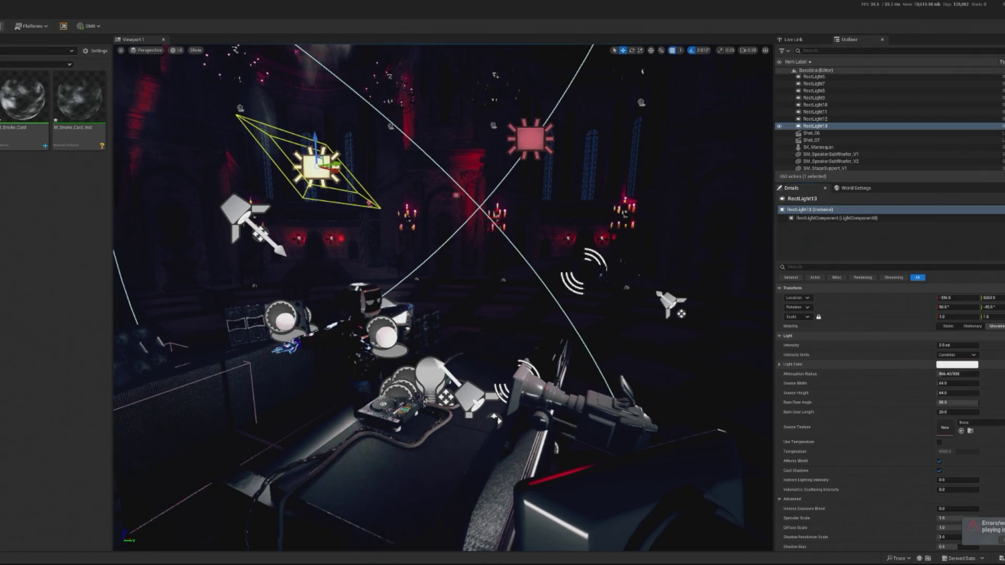
pyautogui.click(815, 119)
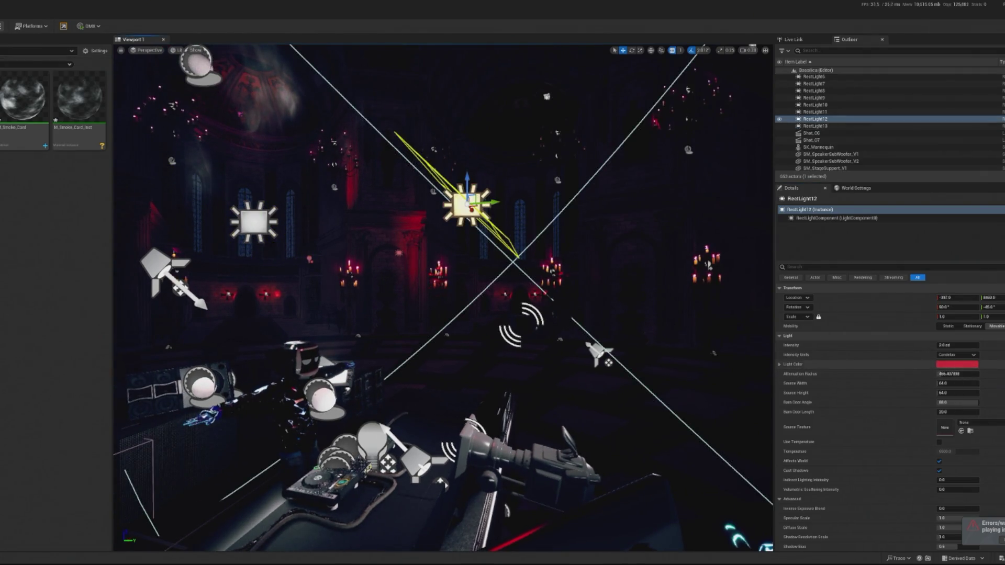
pyautogui.press('f')
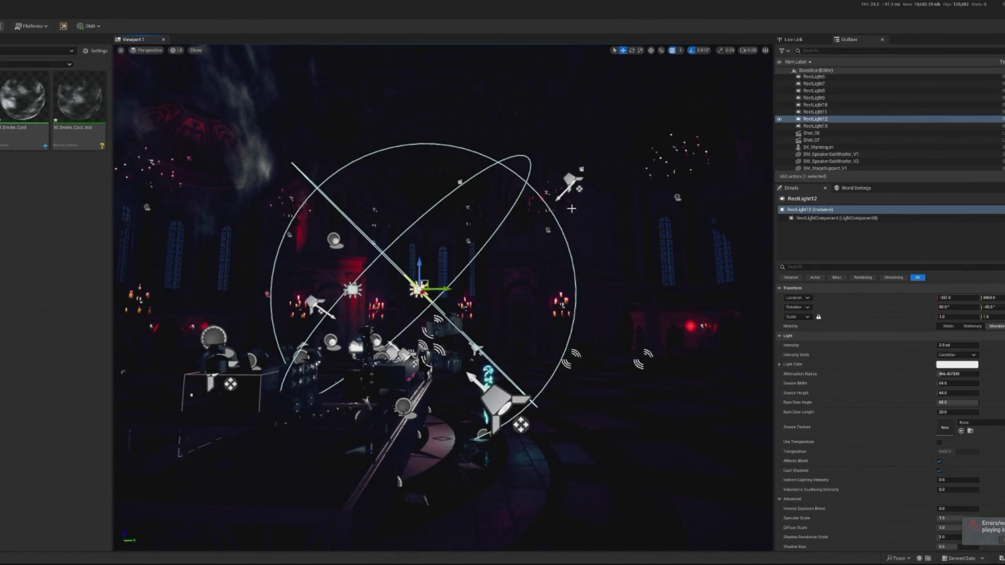
pyautogui.scroll(-10, 443, 298)
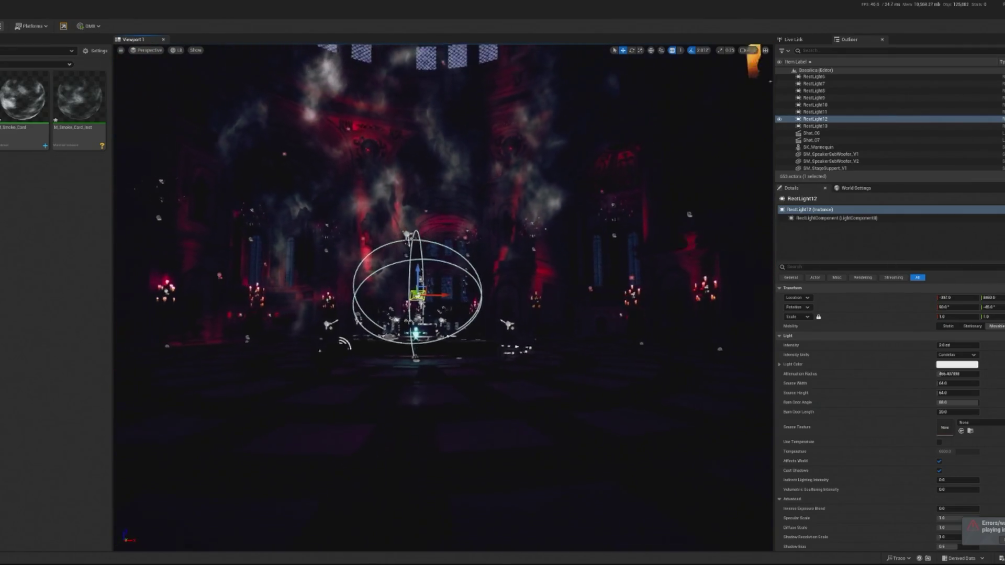
pyautogui.scroll(2, 528, 240)
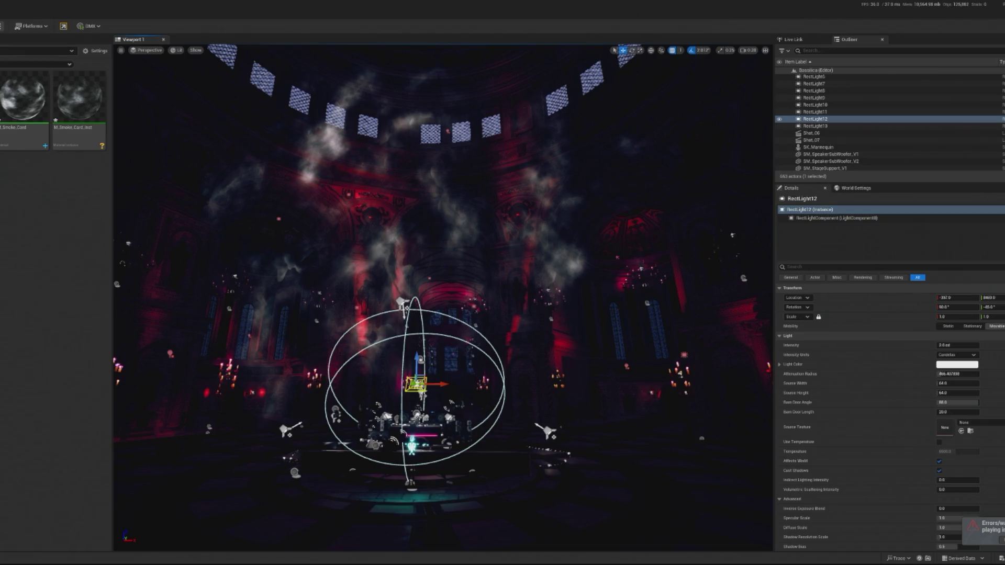
pyautogui.hotkey('alt', 'p')
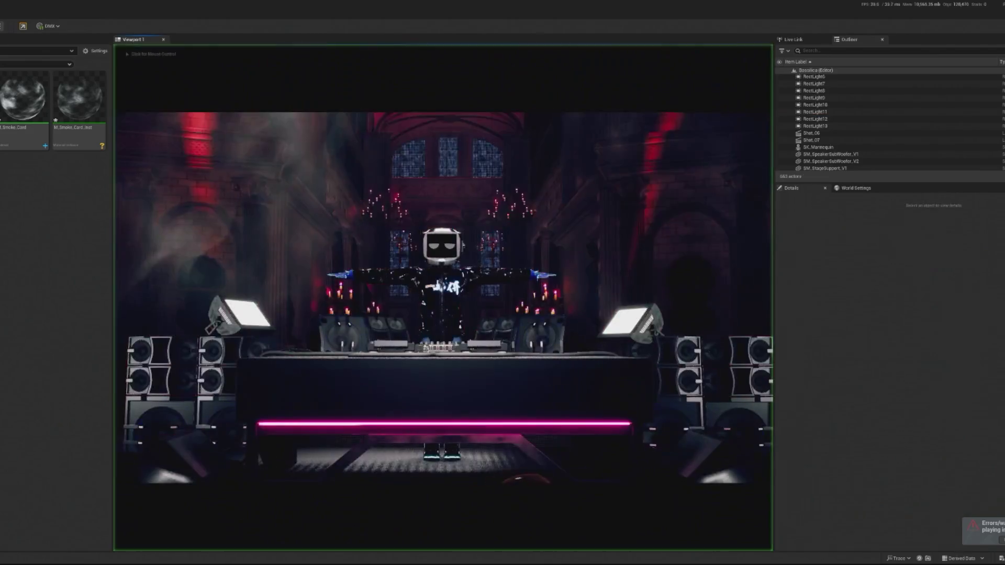
# Step: Delete SpotLight13 from the nave and run another play-mode preview
pyautogui.press('Escape')
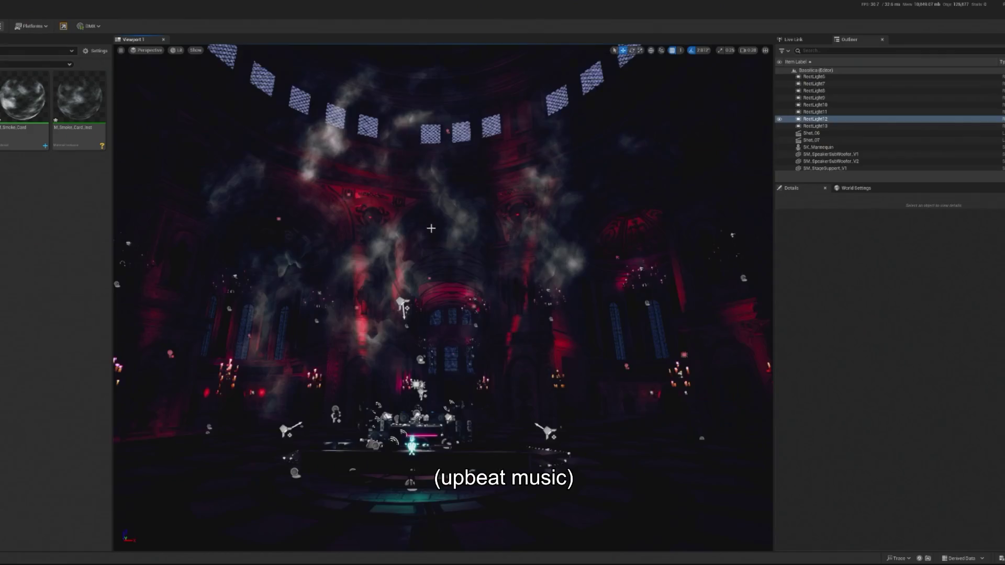
pyautogui.press('w')
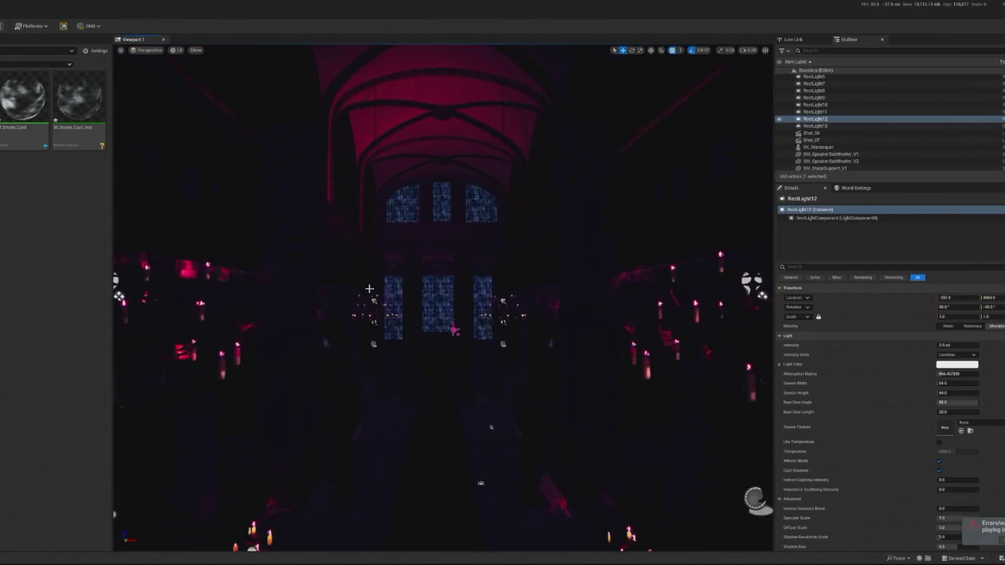
pyautogui.click(459, 335)
pyautogui.press('Delete')
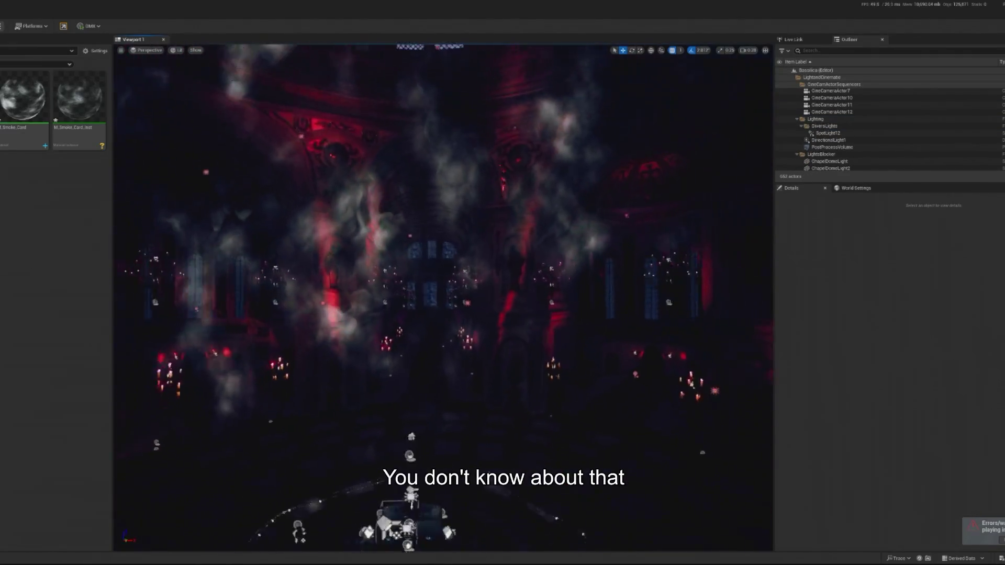
pyautogui.hotkey('alt', 'p')
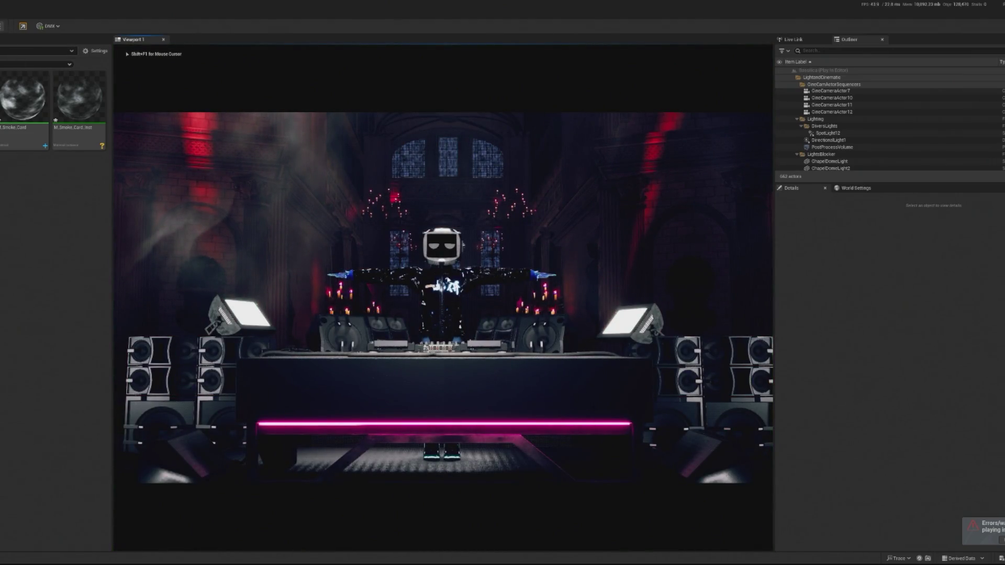
pyautogui.press('Escape')
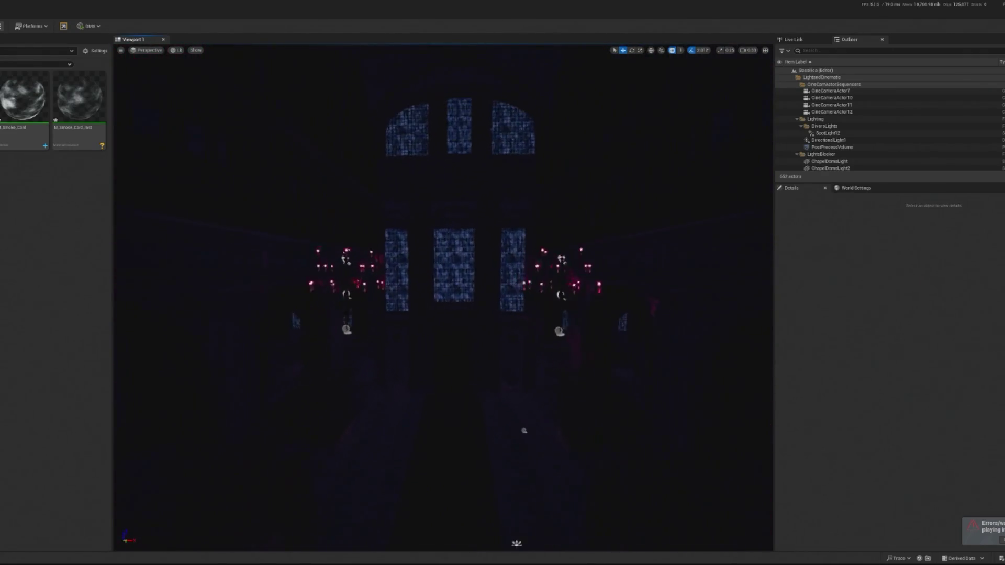
pyautogui.click(314, 259)
pyautogui.click(595, 266)
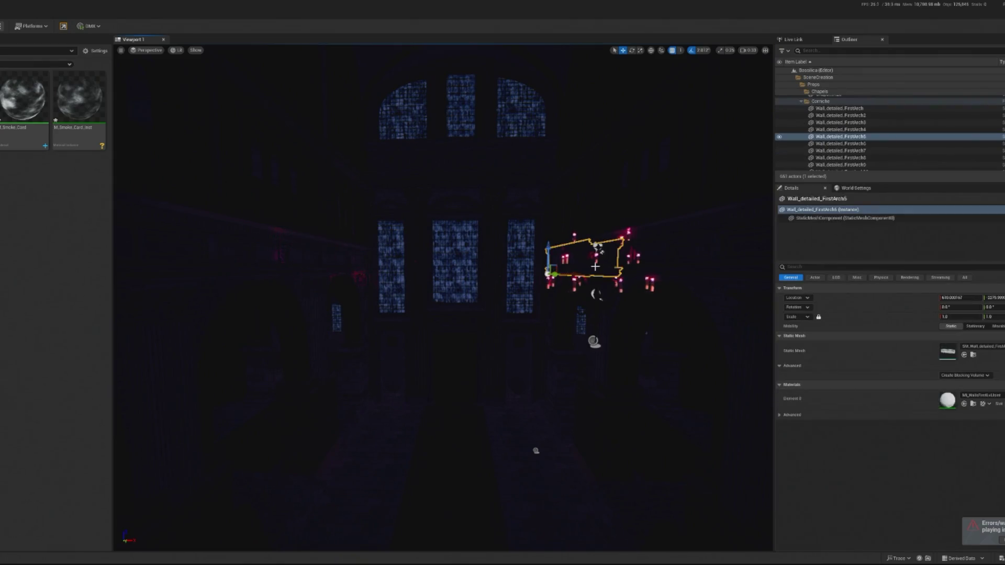
pyautogui.click(597, 293)
pyautogui.click(599, 298)
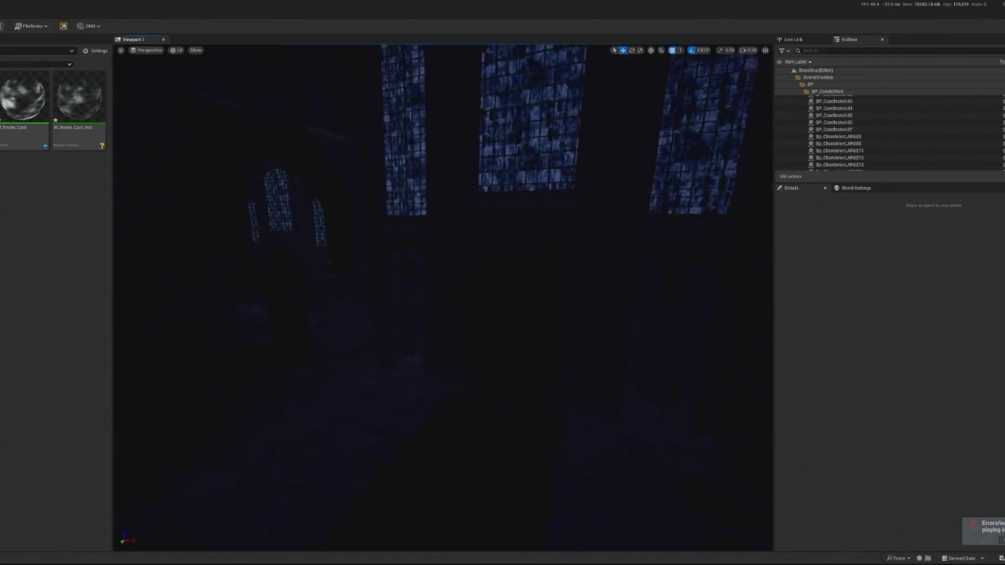
pyautogui.moveTo(524, 367)
pyautogui.mouseDown()
pyautogui.moveTo(541, 384)
pyautogui.moveTo(419, 426)
pyautogui.moveTo(514, 377)
pyautogui.moveTo(466, 366)
pyautogui.mouseUp()
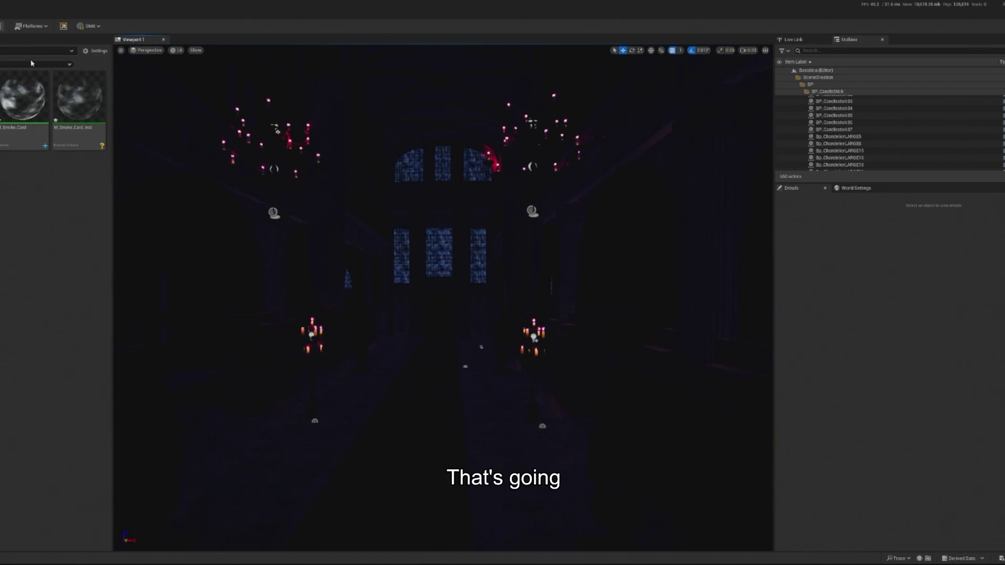
pyautogui.hotkey('alt', 'p')
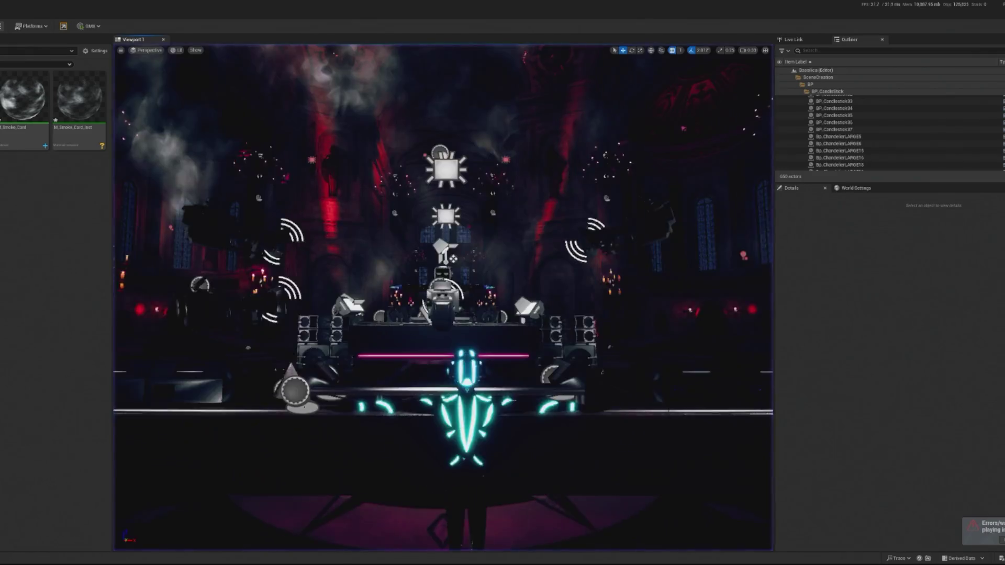
pyautogui.press('Escape')
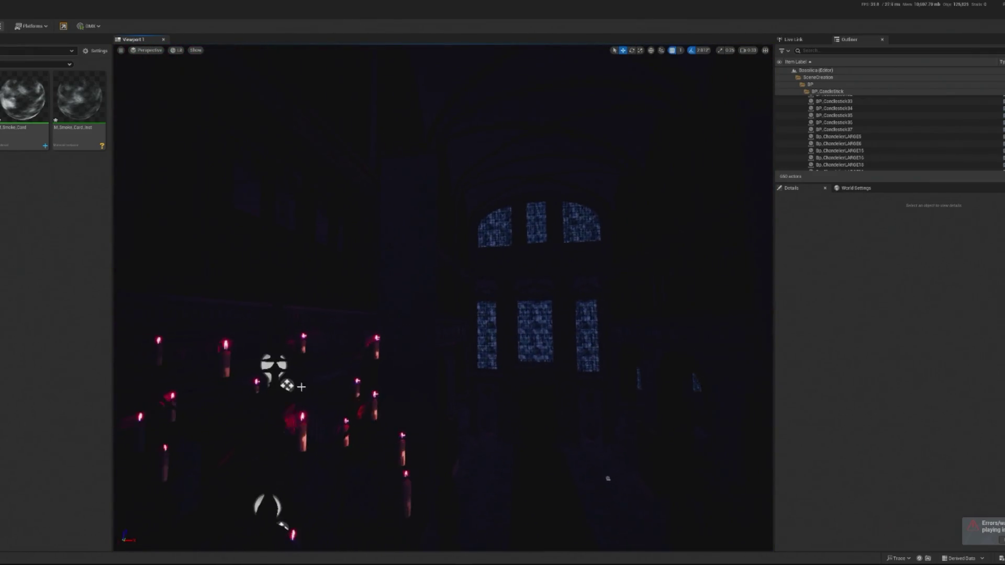
pyautogui.click(294, 381)
pyautogui.moveTo(356, 324); pyautogui.dragTo(331, 349)
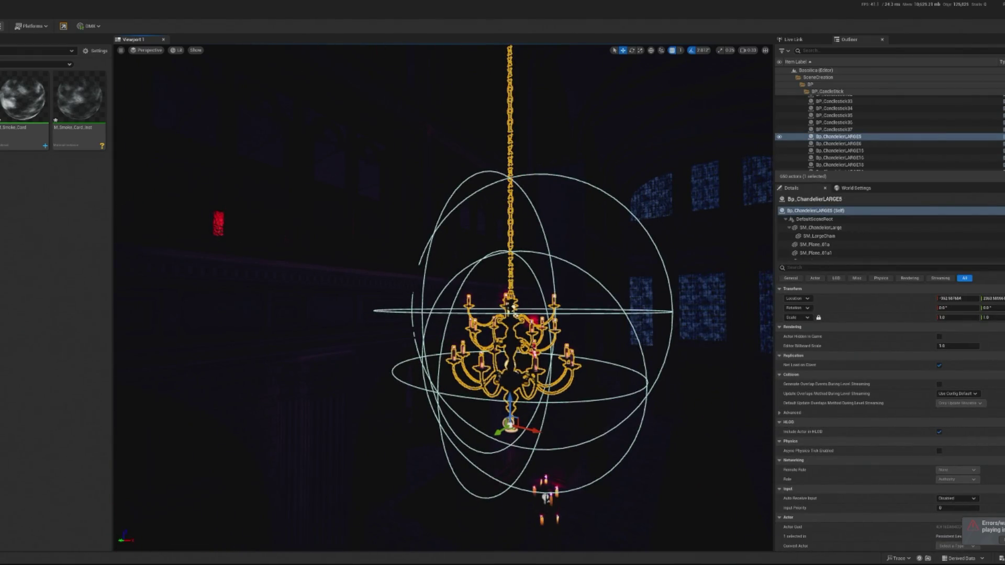
pyautogui.moveTo(330, 349); pyautogui.dragTo(293, 349)
pyautogui.press('f')
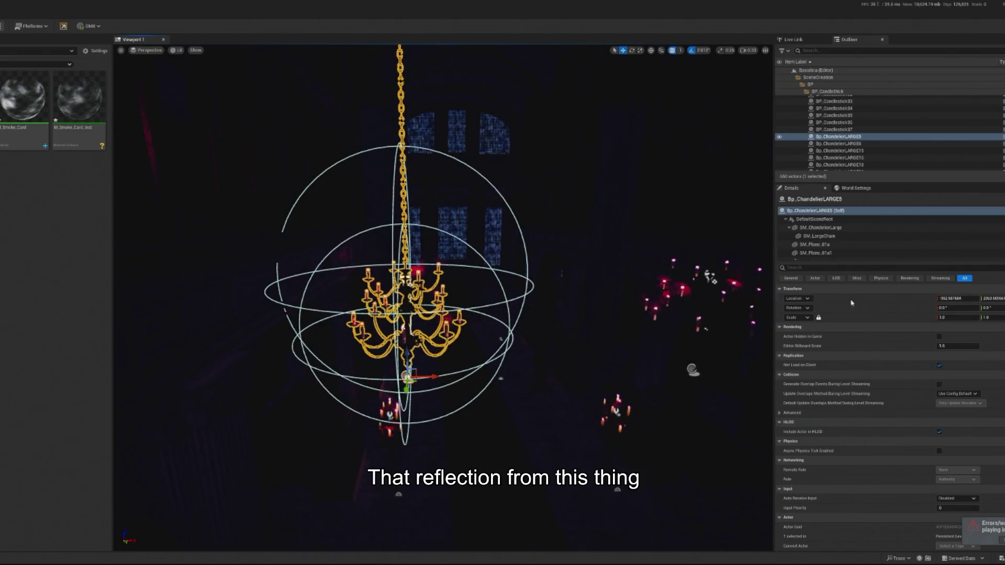
pyautogui.moveTo(738, 307)
pyautogui.mouseDown()
pyautogui.moveTo(738, 398)
pyautogui.moveTo(738, 314)
pyautogui.moveTo(196, 30)
pyautogui.mouseUp()
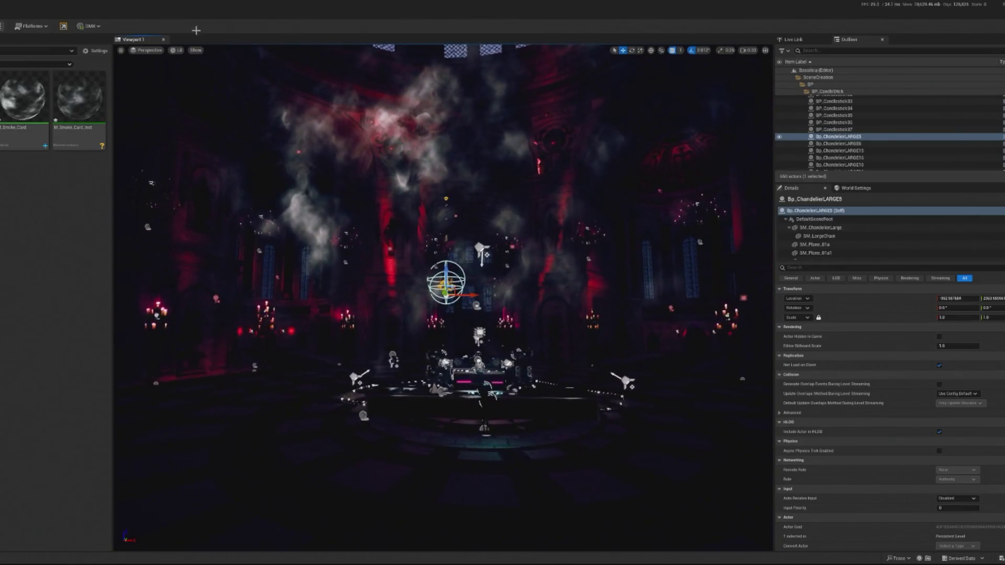
pyautogui.hotkey('alt', 'p')
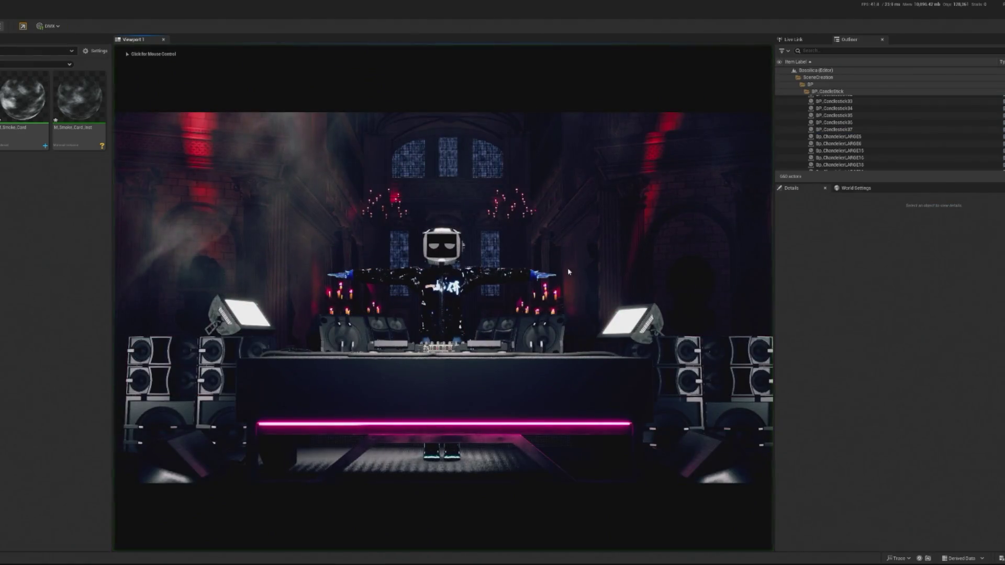
pyautogui.press('Escape')
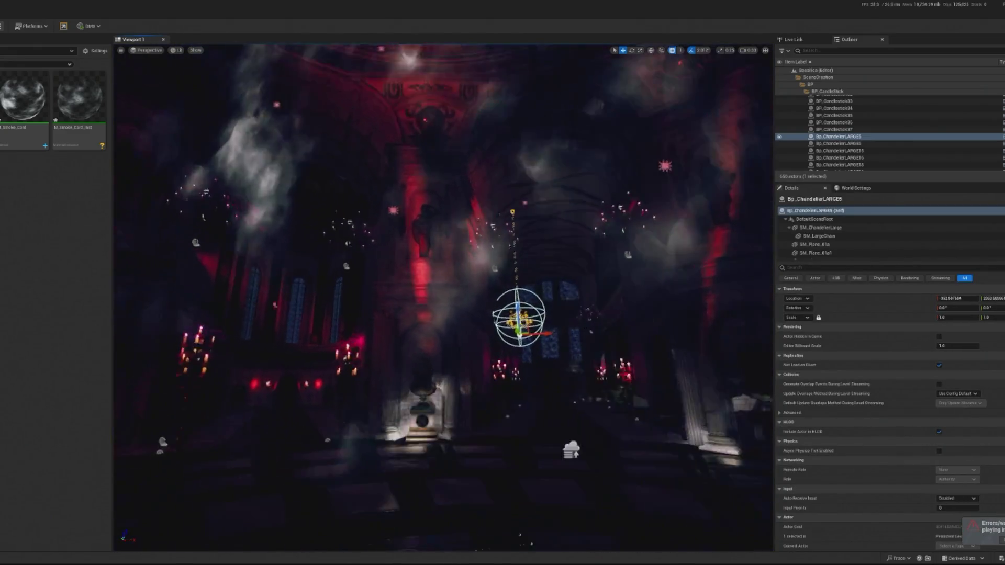
pyautogui.moveTo(478, 238)
pyautogui.mouseDown()
pyautogui.moveTo(479, 186)
pyautogui.moveTo(441, 241)
pyautogui.moveTo(452, 251)
pyautogui.moveTo(445, 230)
pyautogui.moveTo(455, 235)
pyautogui.mouseUp()
pyautogui.click(478, 184)
pyautogui.click(448, 246)
# Step: Toggle between rotate and move modes, focus the view, and select RectLight and RectLight10
pyautogui.press('e')
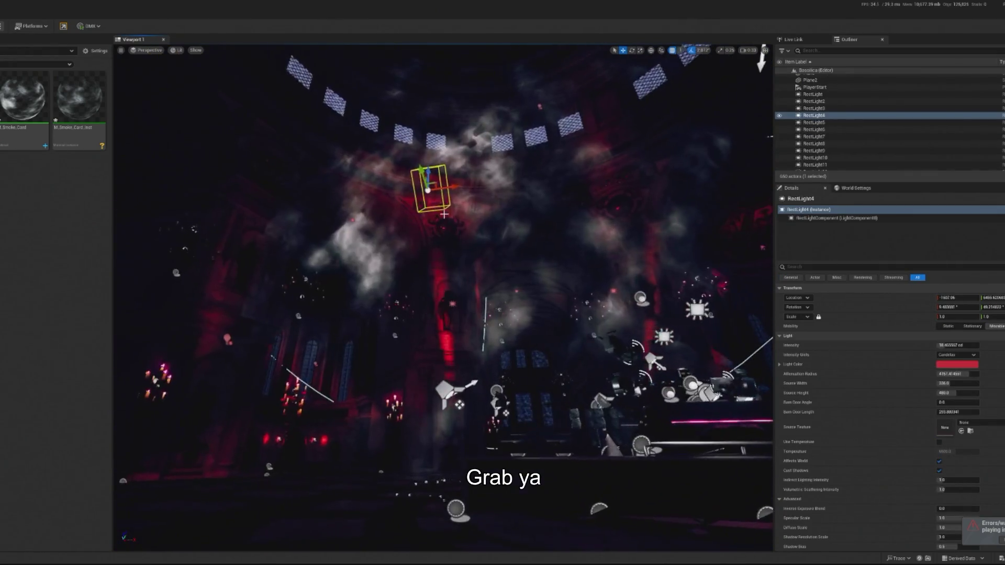
pyautogui.press('w')
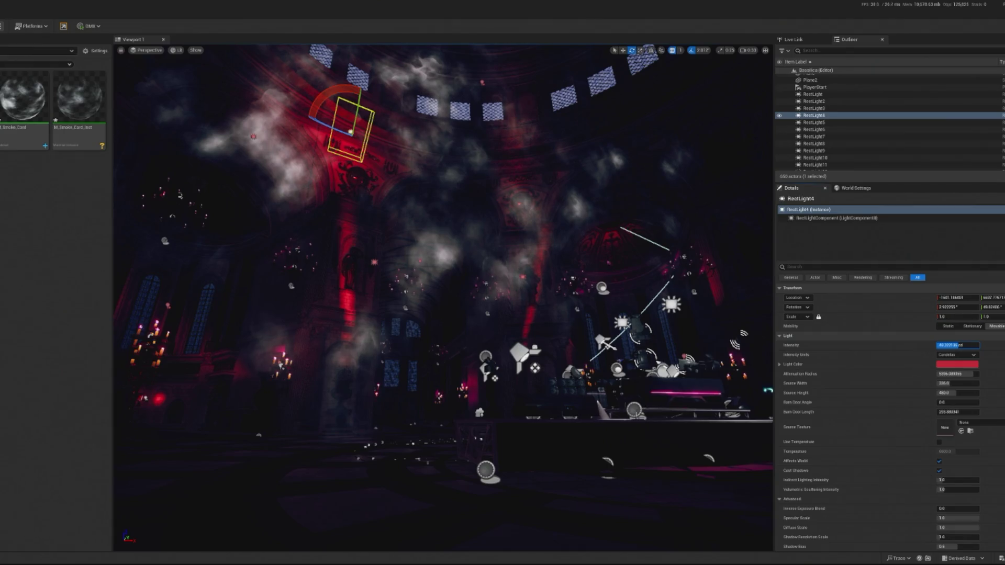
pyautogui.press('f')
pyautogui.press('w')
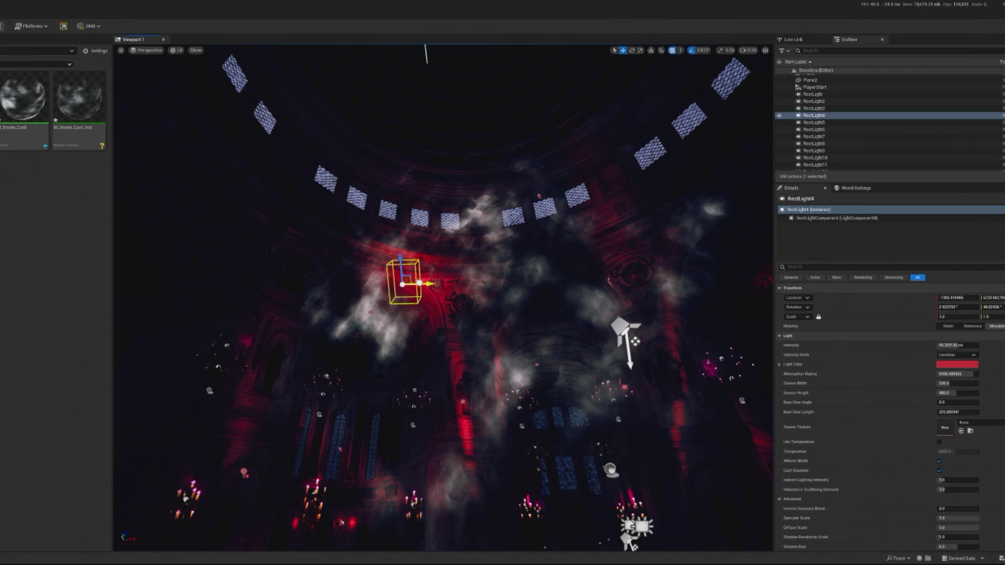
pyautogui.click(468, 421)
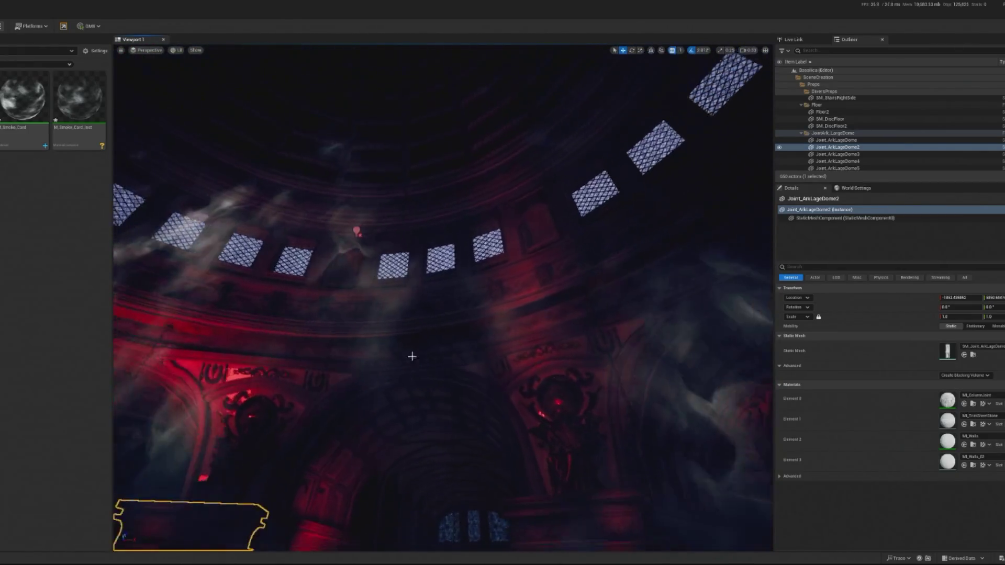
pyautogui.click(363, 237)
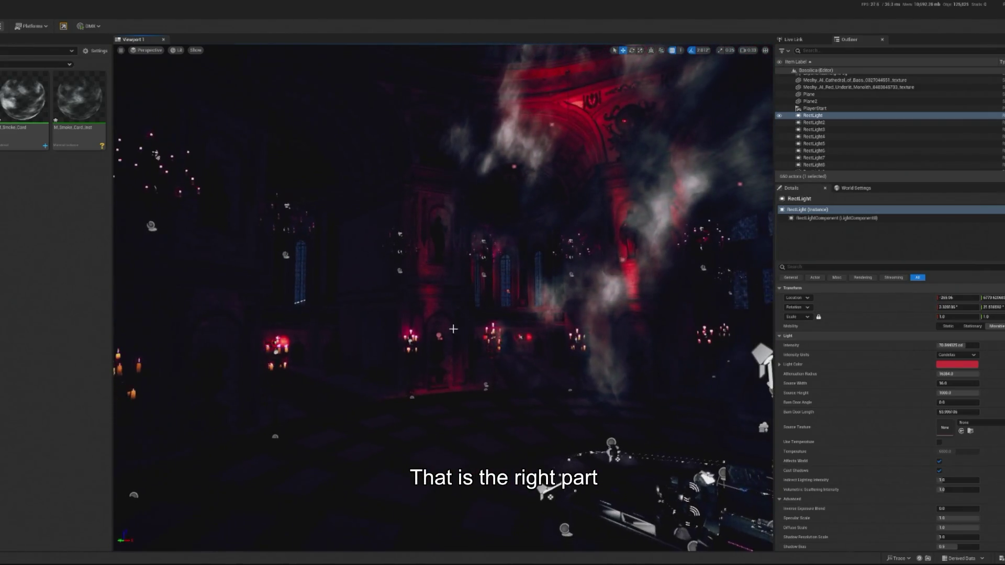
pyautogui.click(440, 338)
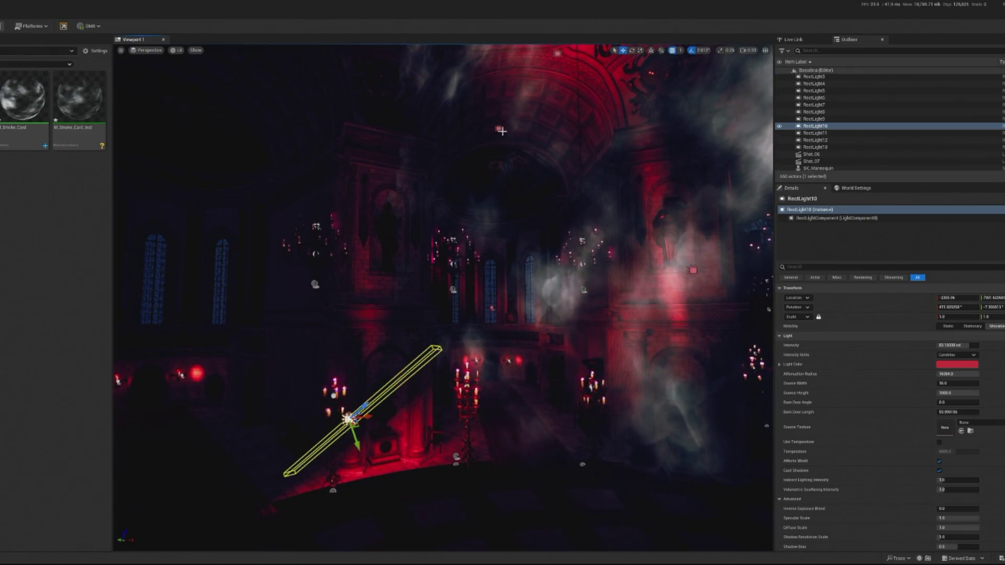
# Step: Inspect RectLight5, RectLight10, RectLight4, RectLight2, SpotLight12 and RectLight8 in turn
pyautogui.click(814, 90)
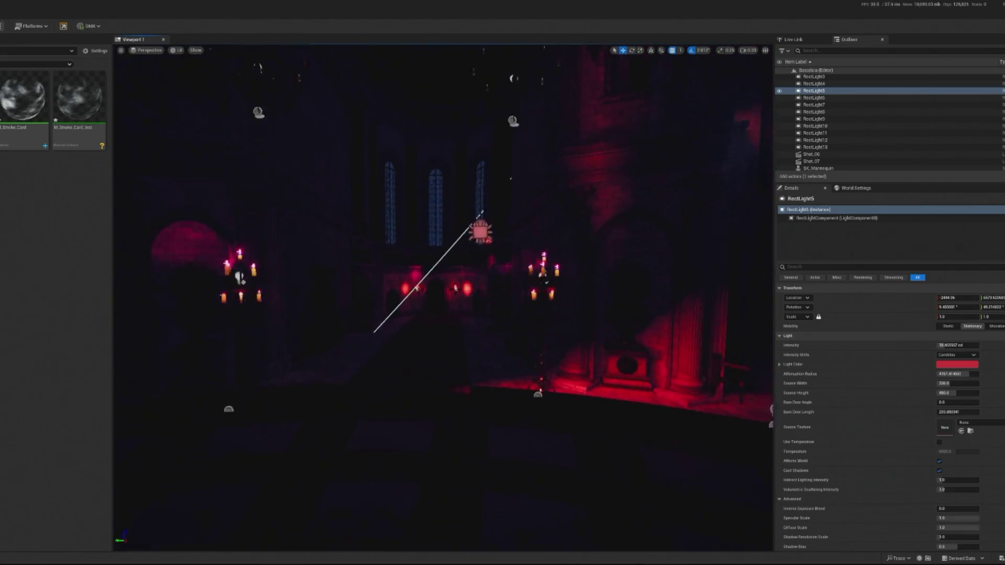
pyautogui.click(506, 213)
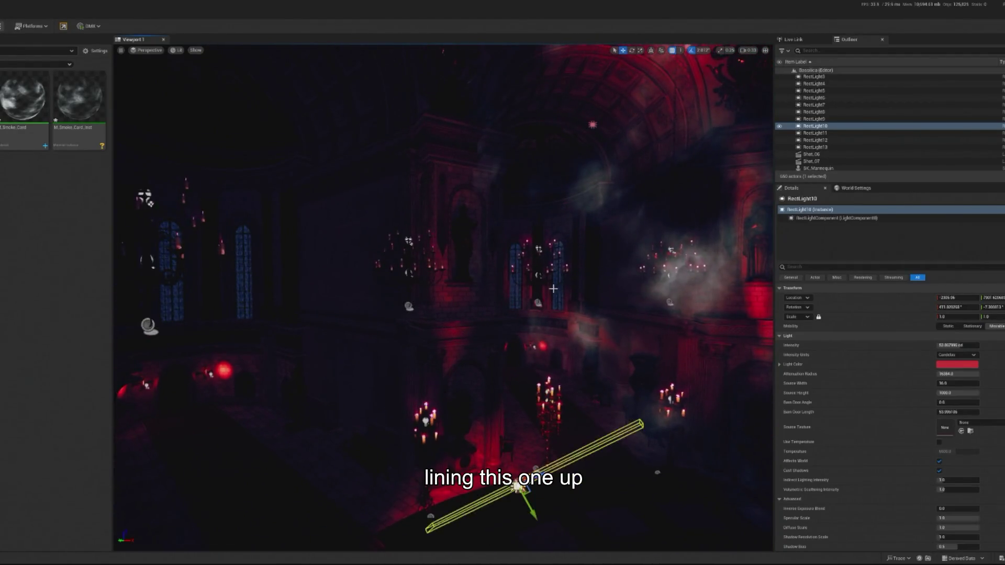
pyautogui.click(552, 204)
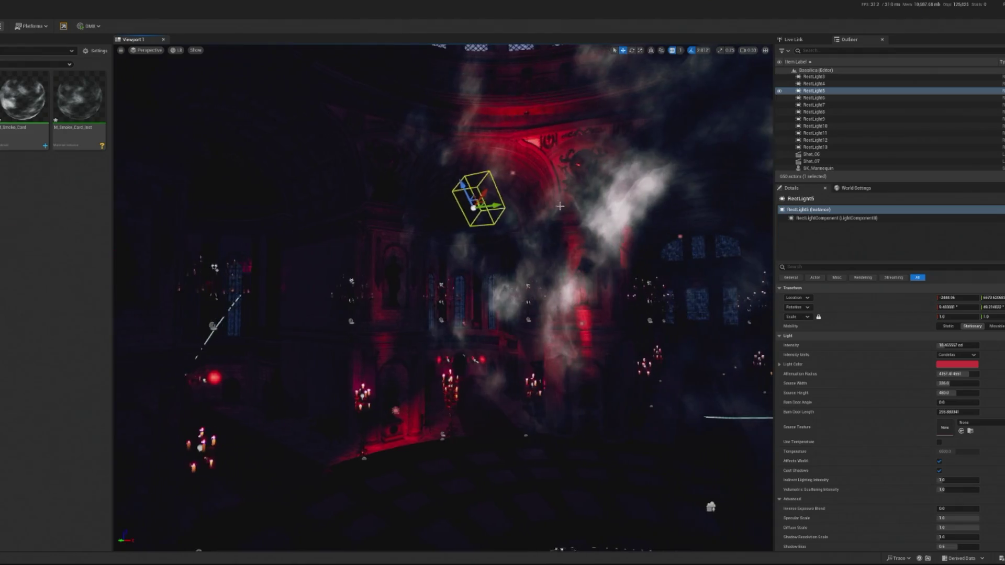
pyautogui.click(507, 174)
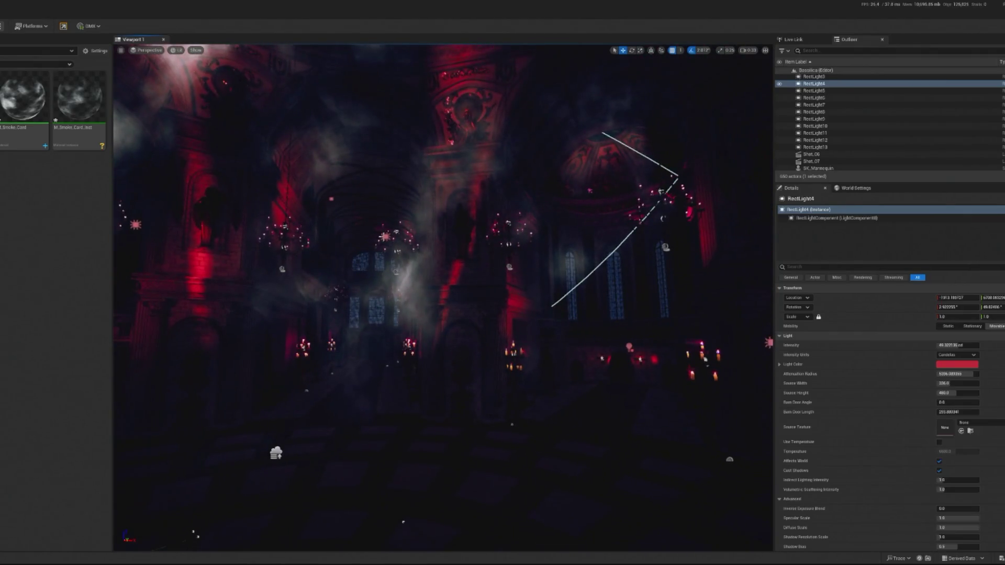
pyautogui.click(386, 237)
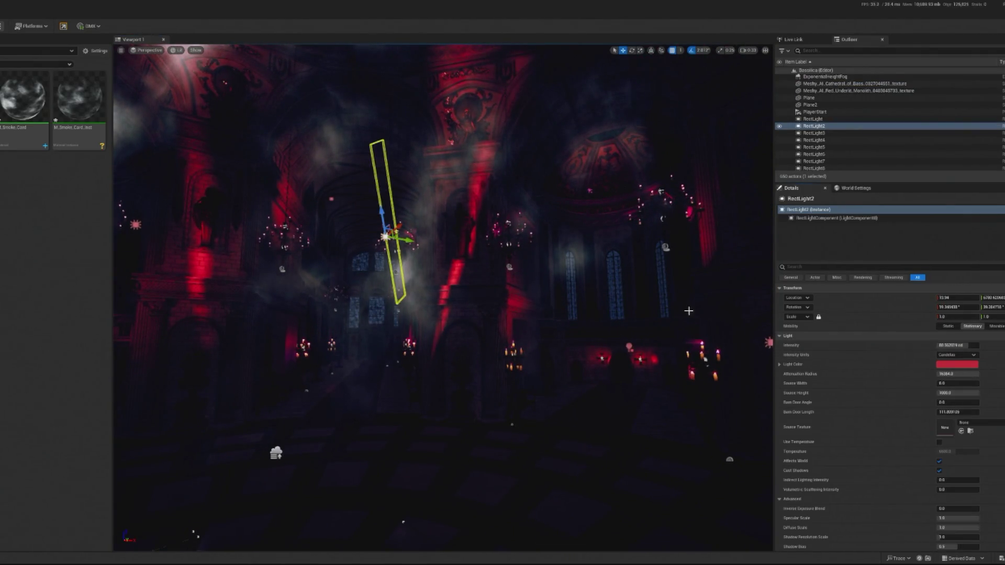
pyautogui.click(591, 189)
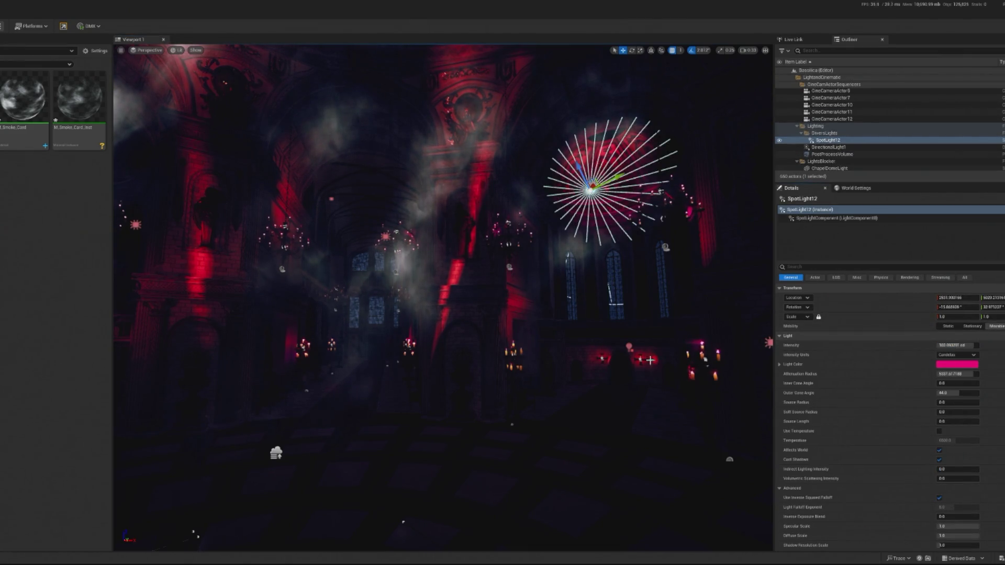
pyautogui.click(630, 349)
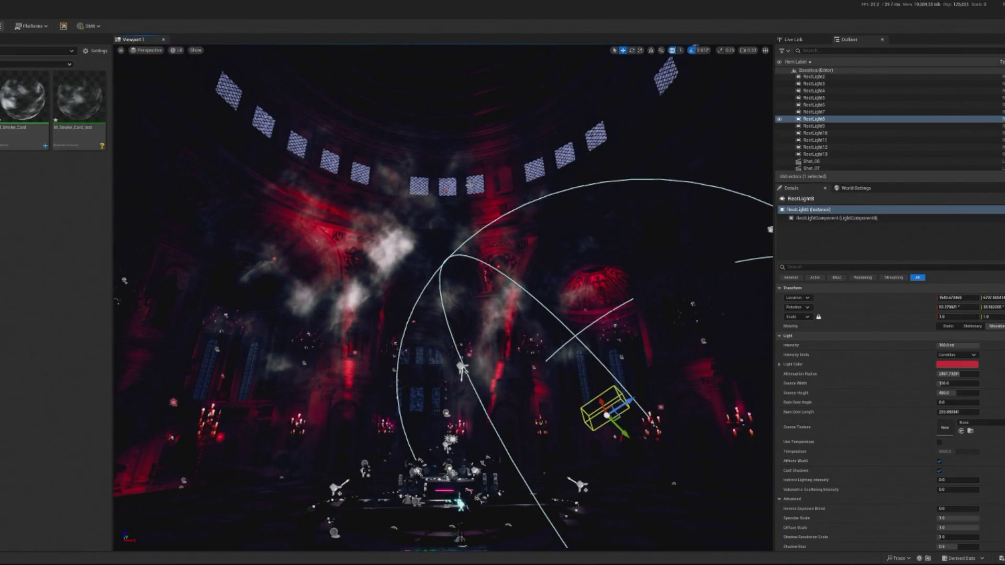
# Step: Select the ceiling RectLight and drag its Intensity down from 160 to about 78 cd
pyautogui.click(445, 189)
pyautogui.click(958, 345)
pyautogui.moveTo(957, 346); pyautogui.dragTo(942, 346)
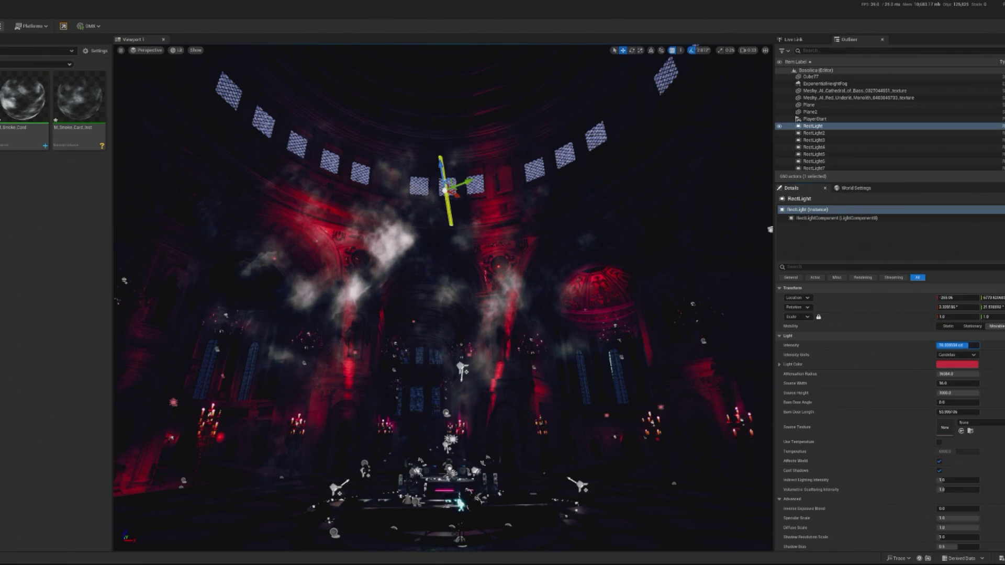
pyautogui.moveTo(368, 143)
pyautogui.mouseDown()
pyautogui.moveTo(393, 385)
pyautogui.moveTo(477, 408)
pyautogui.moveTo(423, 360)
pyautogui.moveTo(388, 248)
pyautogui.moveTo(390, 285)
pyautogui.moveTo(423, 289)
pyautogui.mouseUp()
pyautogui.press('e')
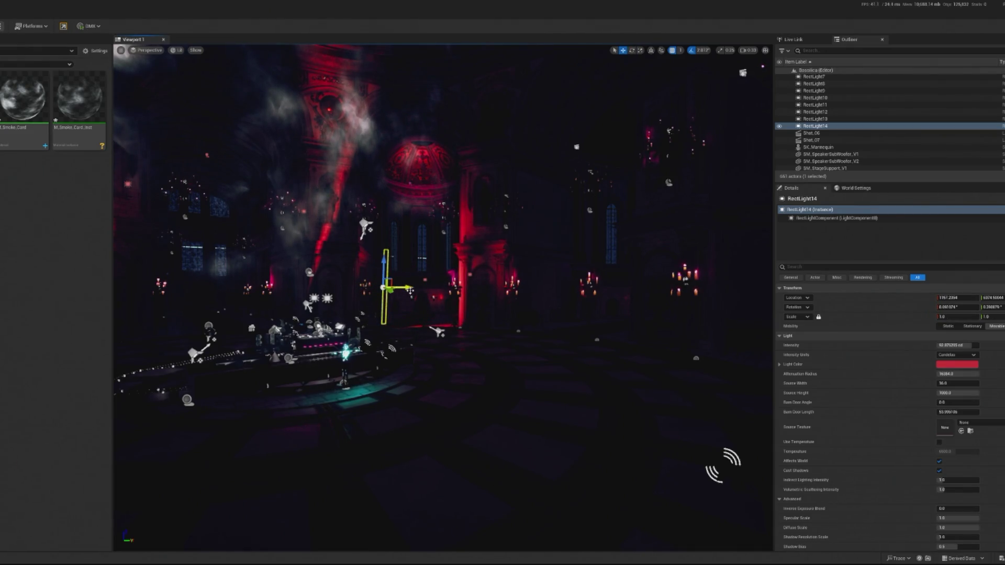
# Step: Try a tilt on RectLight14, undo it, then move the light to the right and frame it
pyautogui.press('e')
pyautogui.moveTo(370, 257)
pyautogui.mouseDown()
pyautogui.moveTo(418, 301)
pyautogui.moveTo(442, 309)
pyautogui.moveTo(434, 293)
pyautogui.moveTo(456, 304)
pyautogui.mouseUp()
pyautogui.press('w')
pyautogui.press('e')
pyautogui.hotkey('ctrl', 'z')
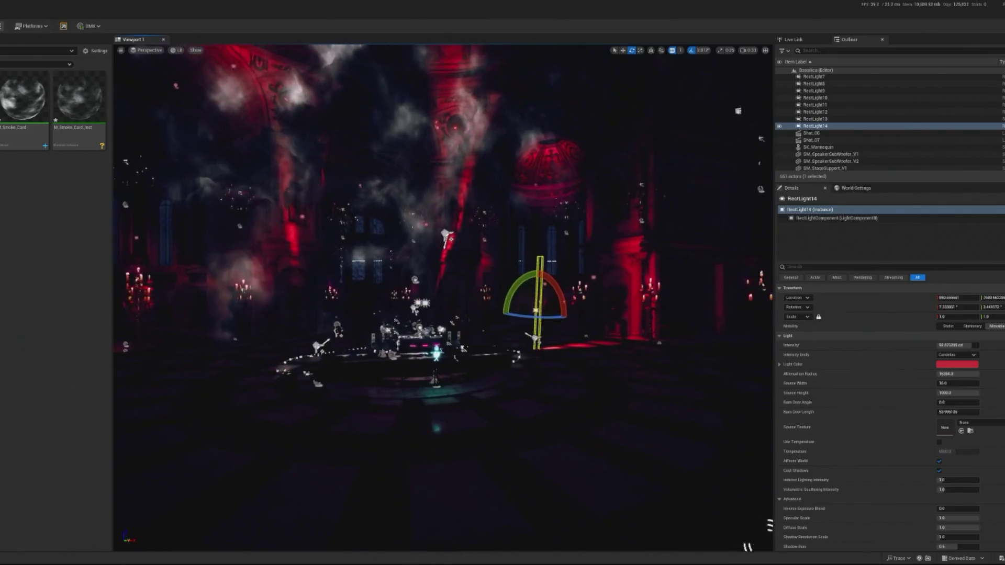
pyautogui.press('w')
pyautogui.moveTo(559, 298)
pyautogui.mouseDown()
pyautogui.moveTo(603, 308)
pyautogui.moveTo(581, 262)
pyautogui.moveTo(588, 238)
pyautogui.moveTo(460, 253)
pyautogui.moveTo(639, 442)
pyautogui.moveTo(594, 415)
pyautogui.moveTo(769, 531)
pyautogui.moveTo(628, 448)
pyautogui.mouseUp()
pyautogui.press('e')
pyautogui.press('f')
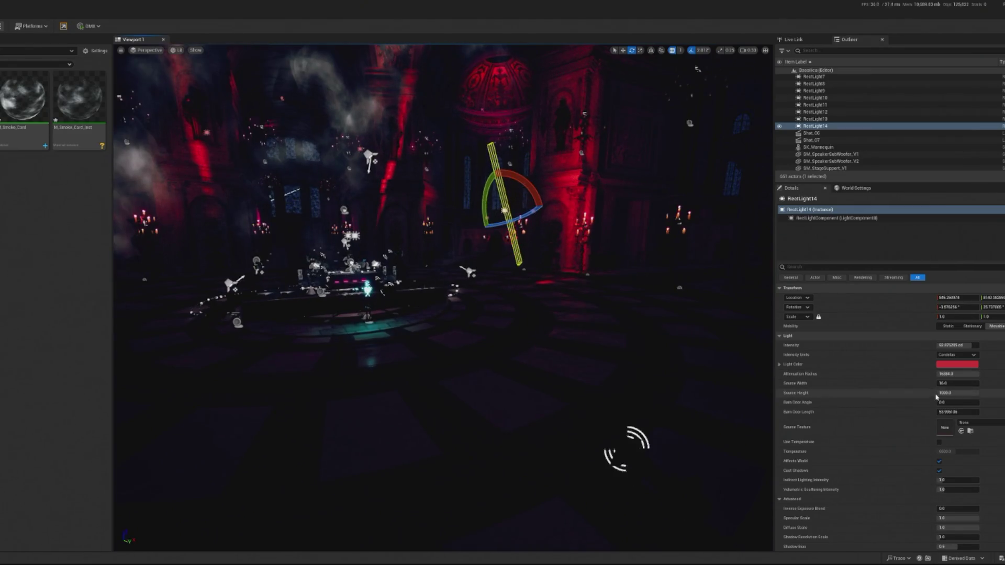
# Step: Shorten RectLight14's source height to 712 and re-tilt it by about 34 degrees
pyautogui.moveTo(953, 393); pyautogui.dragTo(945, 392)
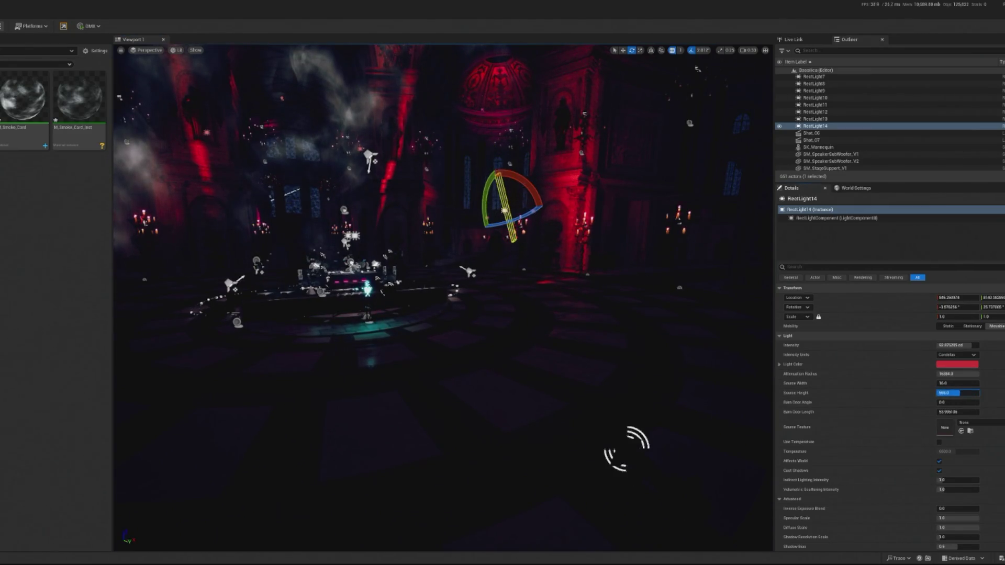
pyautogui.moveTo(484, 194); pyautogui.dragTo(489, 174)
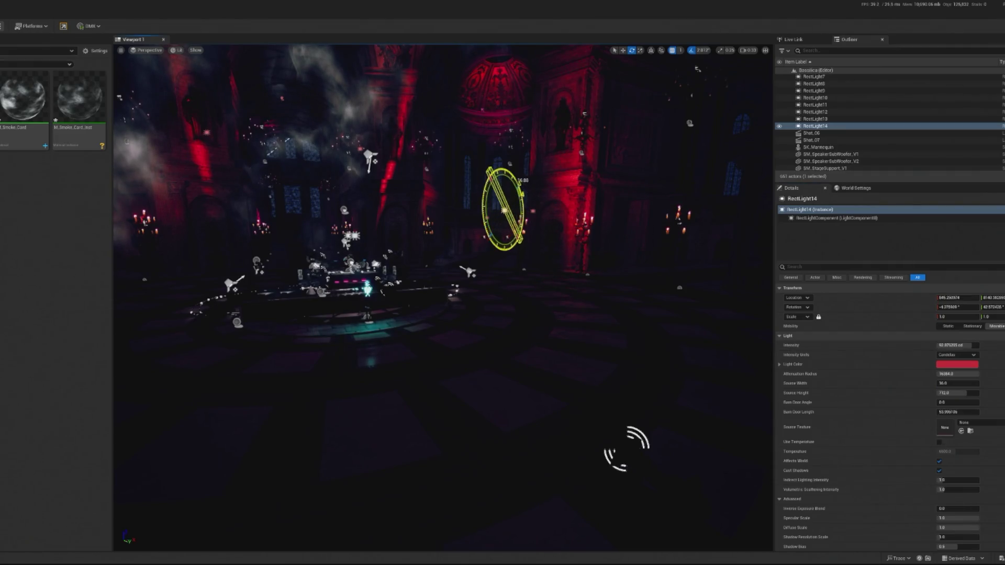
pyautogui.press('w')
pyautogui.moveTo(528, 202)
pyautogui.mouseDown()
pyautogui.moveTo(573, 201)
pyautogui.moveTo(522, 207)
pyautogui.moveTo(492, 181)
pyautogui.mouseUp()
pyautogui.press('e')
pyautogui.press('w')
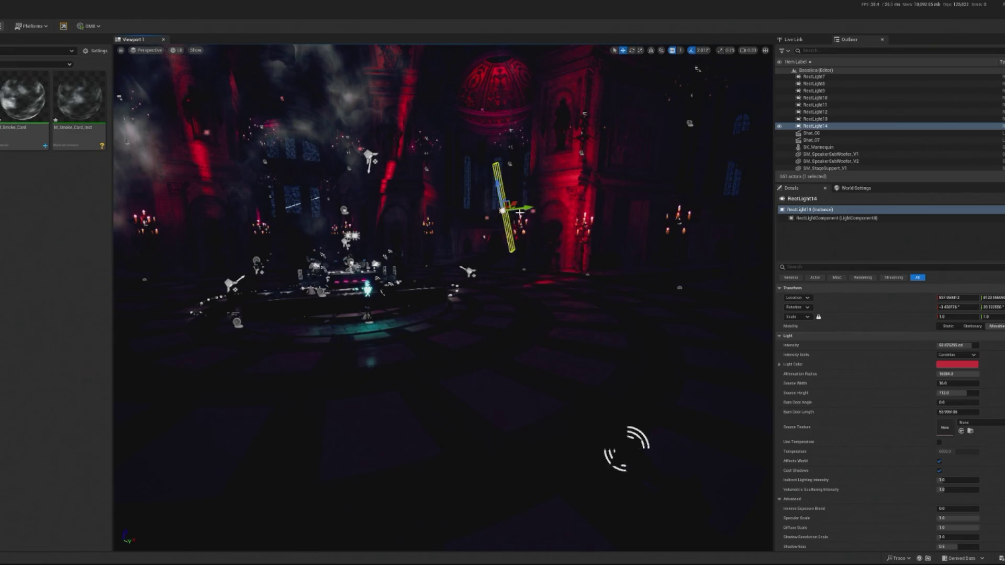
pyautogui.moveTo(520, 212); pyautogui.dragTo(501, 212)
pyautogui.hotkey('ctrl', 'z')
pyautogui.press('e')
pyautogui.moveTo(542, 180)
pyautogui.mouseDown()
pyautogui.moveTo(531, 156)
pyautogui.moveTo(519, 169)
pyautogui.moveTo(563, 199)
pyautogui.moveTo(575, 161)
pyautogui.mouseUp()
pyautogui.press('w')
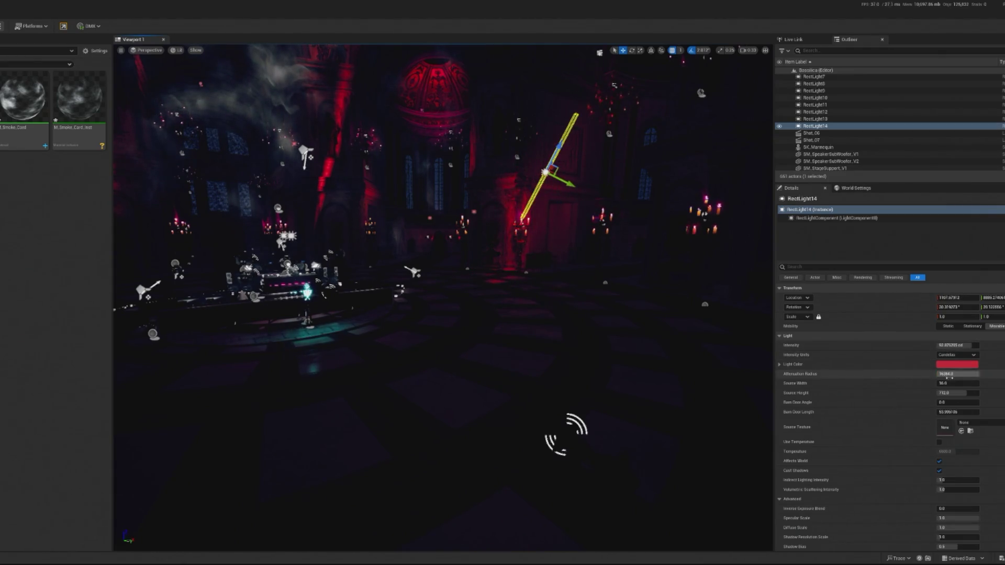
# Step: Set RectLight14's source width to 1.0 and its intensity to 160 cd
pyautogui.click(956, 383)
pyautogui.write('1')
pyautogui.press('Return')
pyautogui.hotkey('ctrl', 'z')
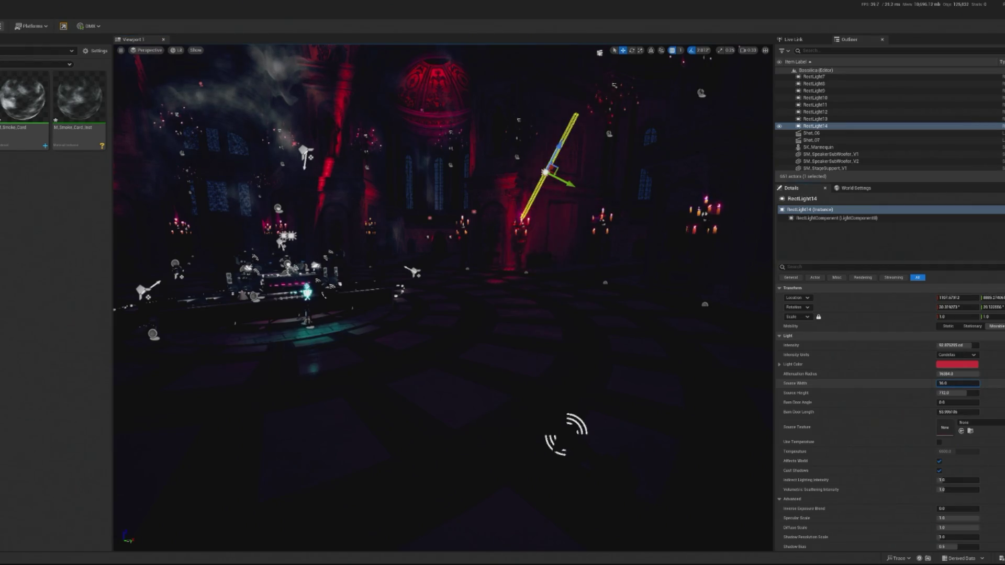
pyautogui.hotkey('ctrl', 'y')
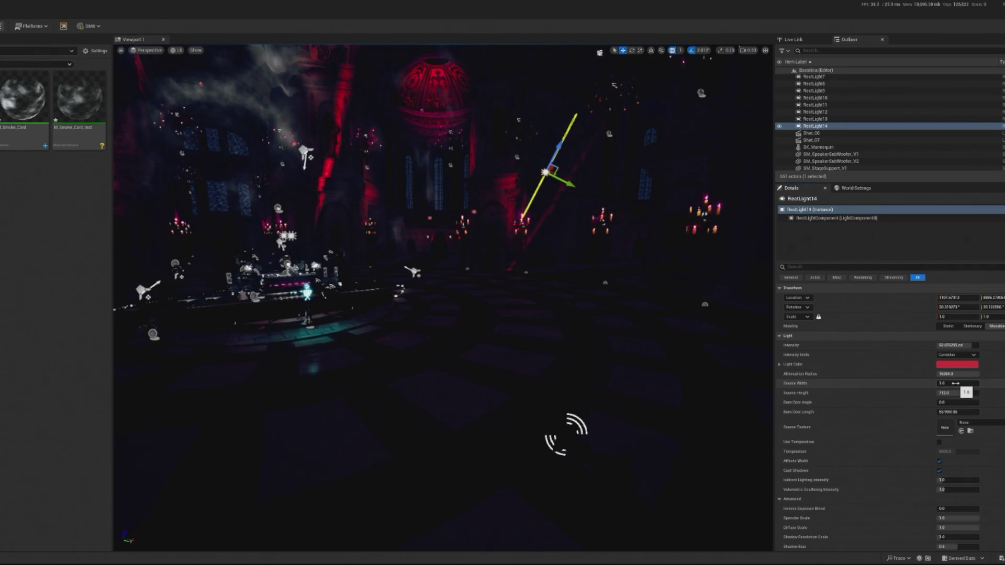
pyautogui.click(950, 345)
pyautogui.write('160')
pyautogui.press('Return')
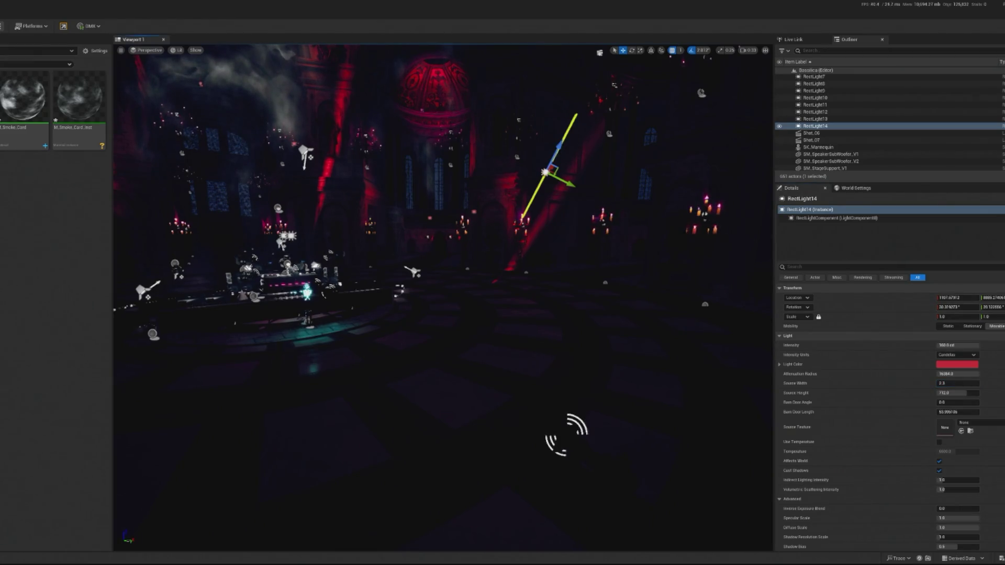
# Step: Nudge RectLight14 up along its axis and widen its source width to about 16.3
pyautogui.moveTo(551, 150)
pyautogui.mouseDown()
pyautogui.moveTo(560, 153)
pyautogui.moveTo(575, 123)
pyautogui.moveTo(545, 156)
pyautogui.moveTo(554, 160)
pyautogui.mouseUp()
pyautogui.press('e')
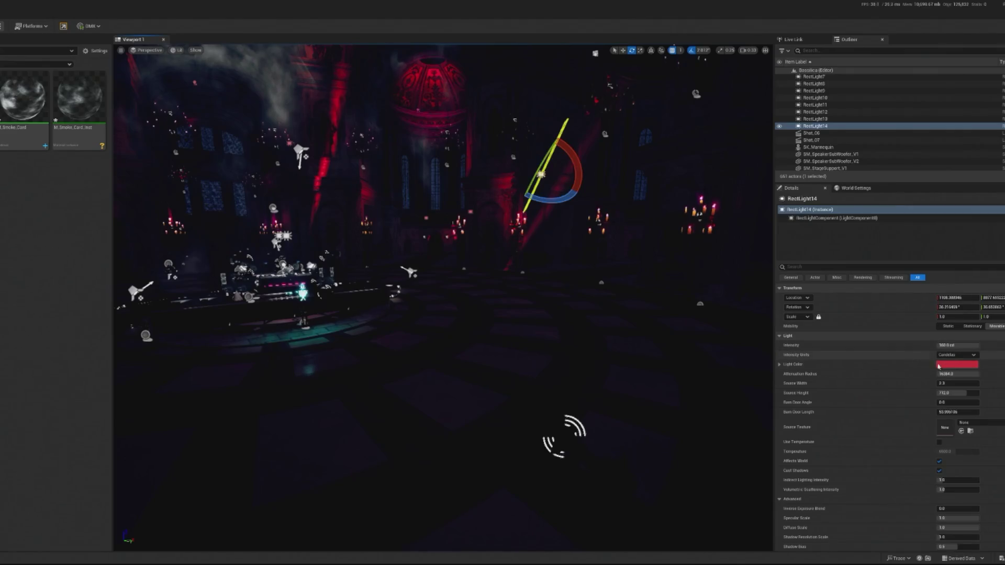
pyautogui.moveTo(941, 383); pyautogui.dragTo(973, 384)
pyautogui.moveTo(633, 319); pyautogui.dragTo(596, 259)
pyautogui.click(639, 471)
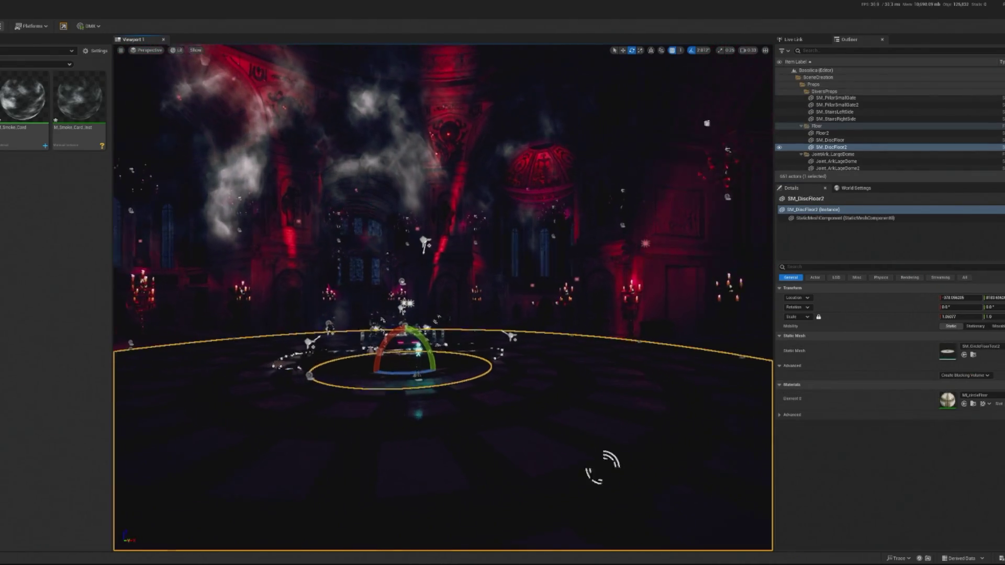
# Step: Zero RectLight14's volumetric scattering and stand the nave rect light upright with 9.0 source width
pyautogui.click(554, 240)
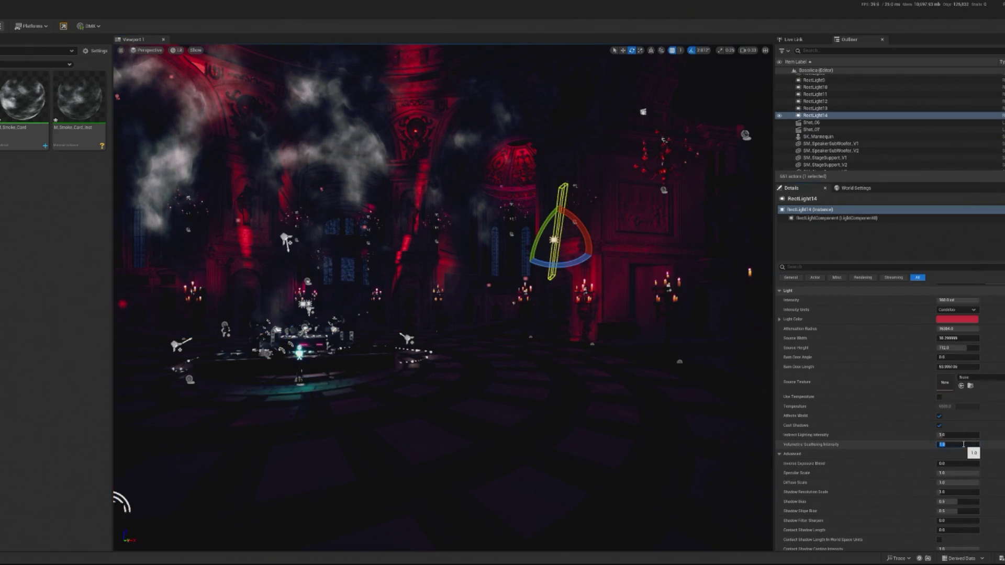
pyautogui.write('0')
pyautogui.press('Return')
pyautogui.press('Return')
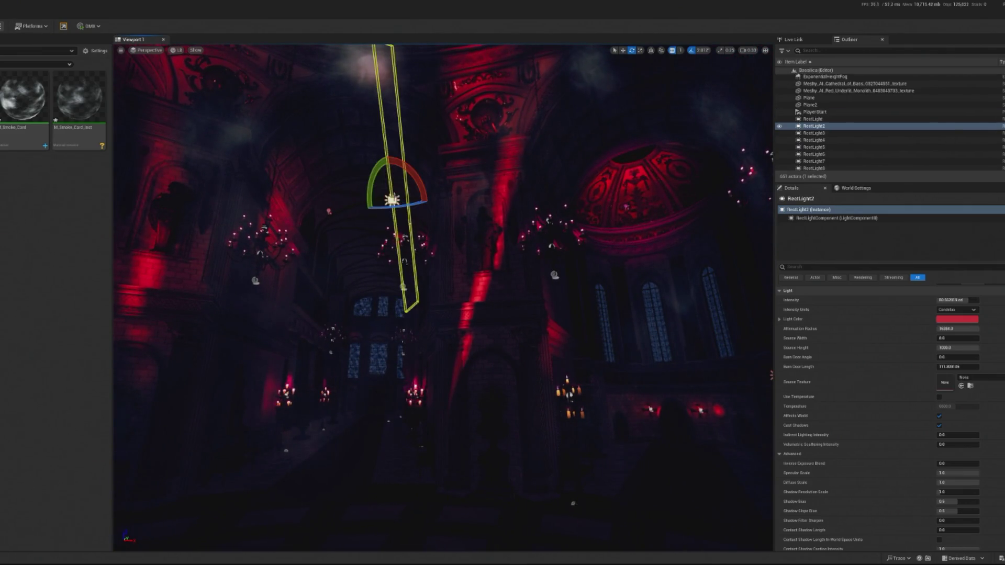
pyautogui.moveTo(410, 189)
pyautogui.mouseDown()
pyautogui.moveTo(414, 199)
pyautogui.moveTo(398, 188)
pyautogui.moveTo(422, 200)
pyautogui.mouseUp()
pyautogui.press('w')
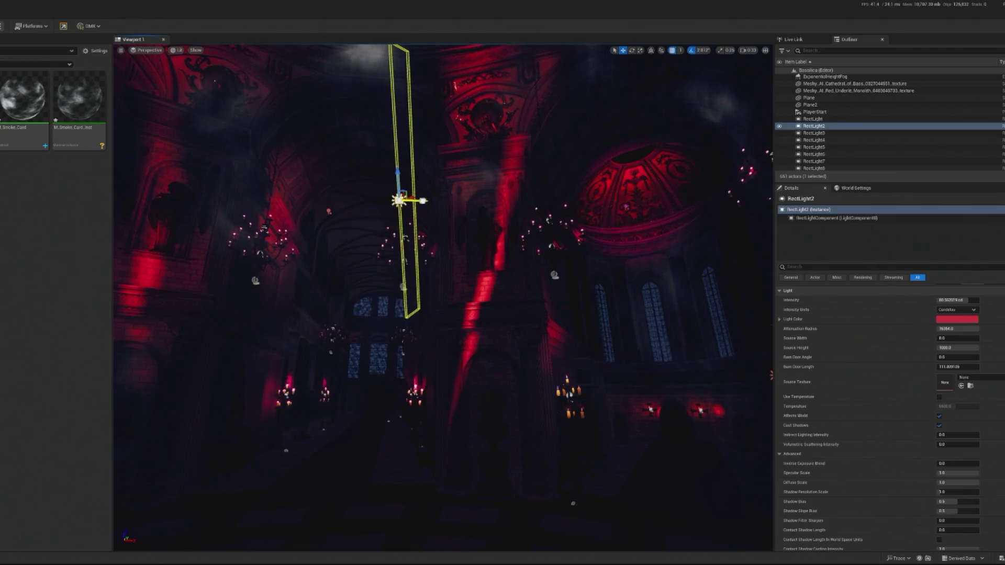
pyautogui.click(951, 342)
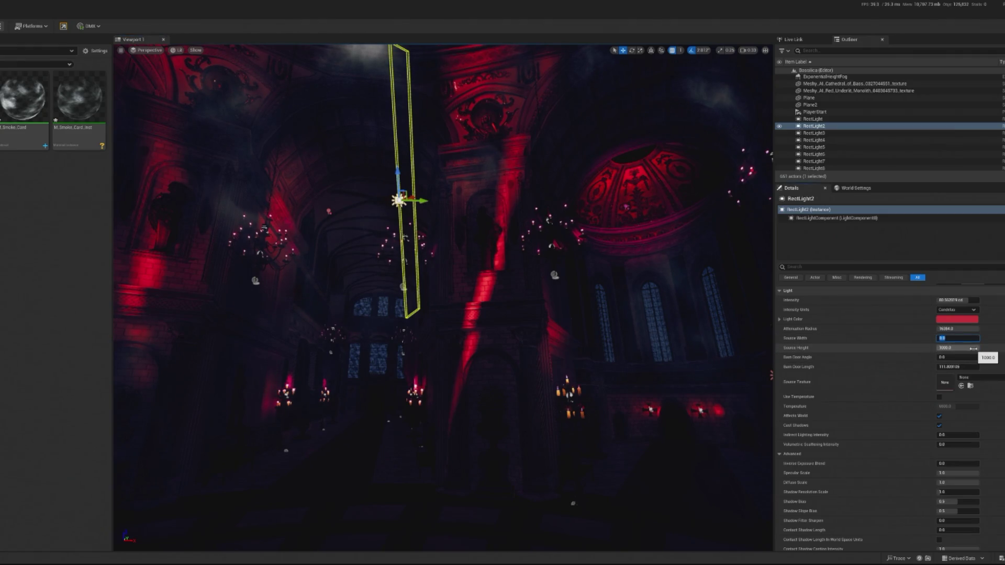
# Step: Swing the view down toward the altar and select the rect light in the upper nave
pyautogui.moveTo(445, 314)
pyautogui.mouseDown()
pyautogui.moveTo(435, 335)
pyautogui.moveTo(445, 325)
pyautogui.moveTo(461, 521)
pyautogui.moveTo(471, 426)
pyautogui.moveTo(464, 477)
pyautogui.mouseUp()
pyautogui.click(471, 427)
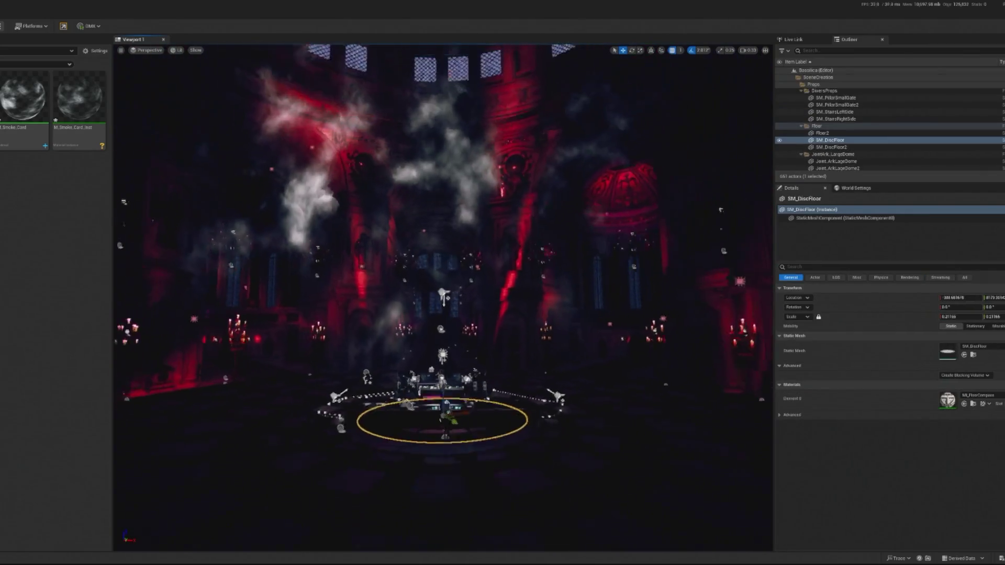
pyautogui.moveTo(561, 267)
pyautogui.mouseDown()
pyautogui.moveTo(562, 167)
pyautogui.moveTo(392, 153)
pyautogui.moveTo(402, 273)
pyautogui.moveTo(416, 253)
pyautogui.mouseUp()
pyautogui.click(562, 166)
# Step: Rotate RectLight15 upright and move it up behind the DJ stage, shifted slightly left
pyautogui.press('e')
pyautogui.moveTo(436, 292); pyautogui.dragTo(431, 254)
pyautogui.press('f')
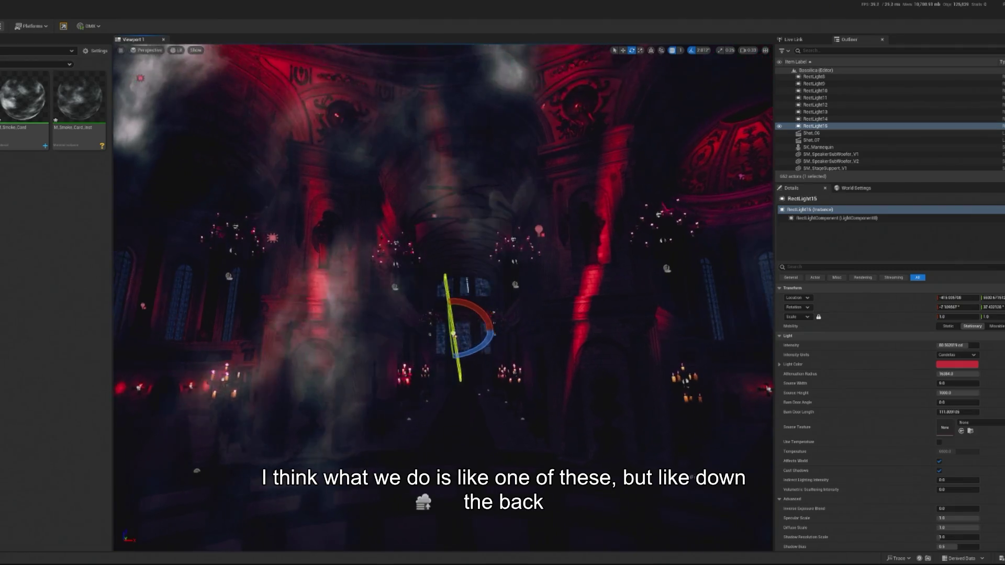
pyautogui.press('w')
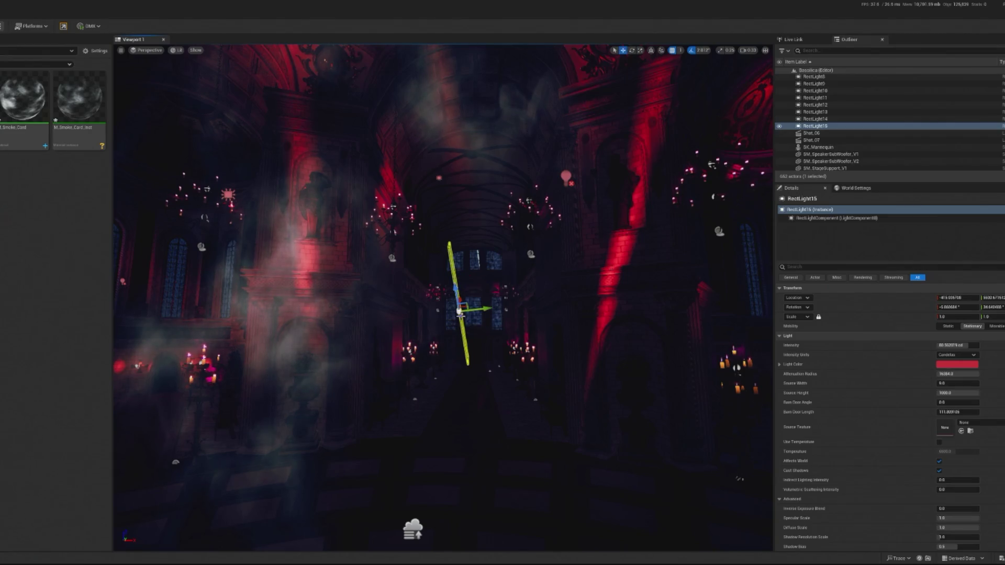
pyautogui.moveTo(461, 297)
pyautogui.mouseDown()
pyautogui.moveTo(488, 243)
pyautogui.moveTo(471, 302)
pyautogui.moveTo(471, 202)
pyautogui.moveTo(475, 265)
pyautogui.moveTo(489, 255)
pyautogui.moveTo(460, 283)
pyautogui.moveTo(450, 272)
pyautogui.moveTo(450, 283)
pyautogui.moveTo(452, 326)
pyautogui.moveTo(475, 372)
pyautogui.moveTo(472, 301)
pyautogui.mouseUp()
pyautogui.press('e')
pyautogui.press('w')
pyautogui.moveTo(460, 245); pyautogui.dragTo(440, 246)
# Step: Raise RectLight15's intensity to 100, tilt it about 31 degrees, and shrink attenuation radius to about 1756
pyautogui.moveTo(953, 345); pyautogui.dragTo(965, 345)
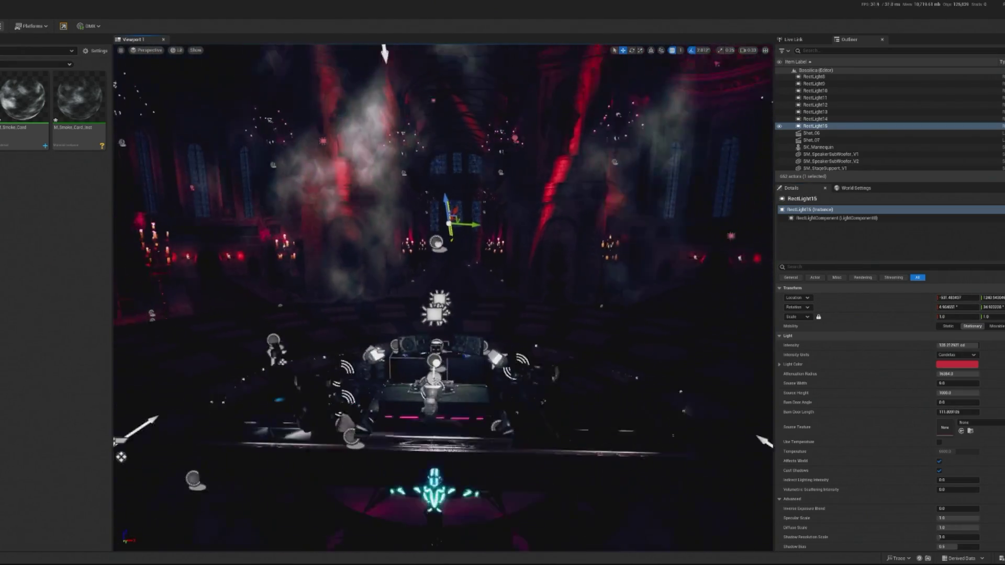
pyautogui.press('e')
pyautogui.moveTo(428, 257); pyautogui.dragTo(449, 251)
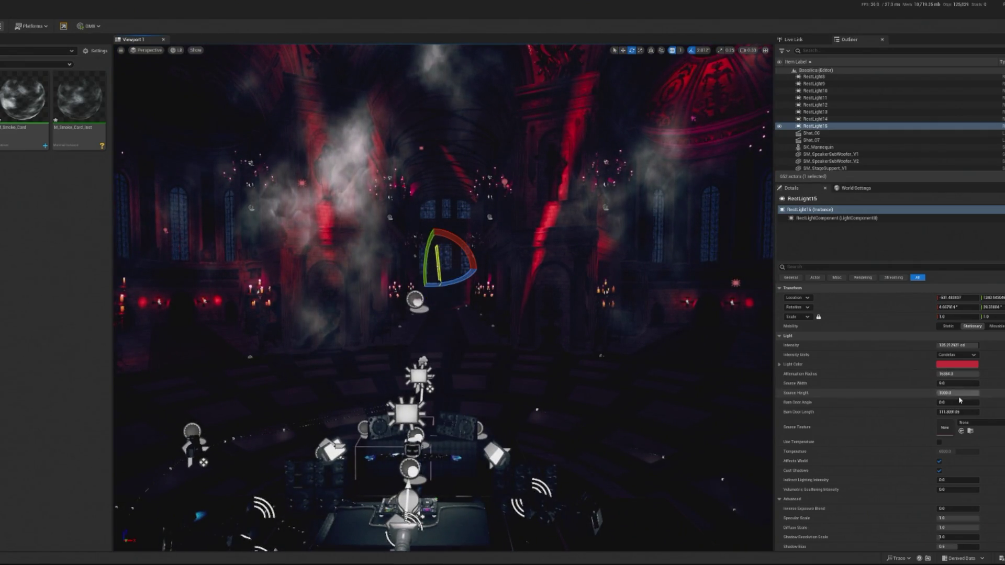
pyautogui.click(956, 374)
pyautogui.moveTo(955, 374); pyautogui.dragTo(935, 374)
pyautogui.press('w')
pyautogui.moveTo(445, 257)
pyautogui.mouseDown()
pyautogui.moveTo(460, 225)
pyautogui.moveTo(475, 231)
pyautogui.mouseUp()
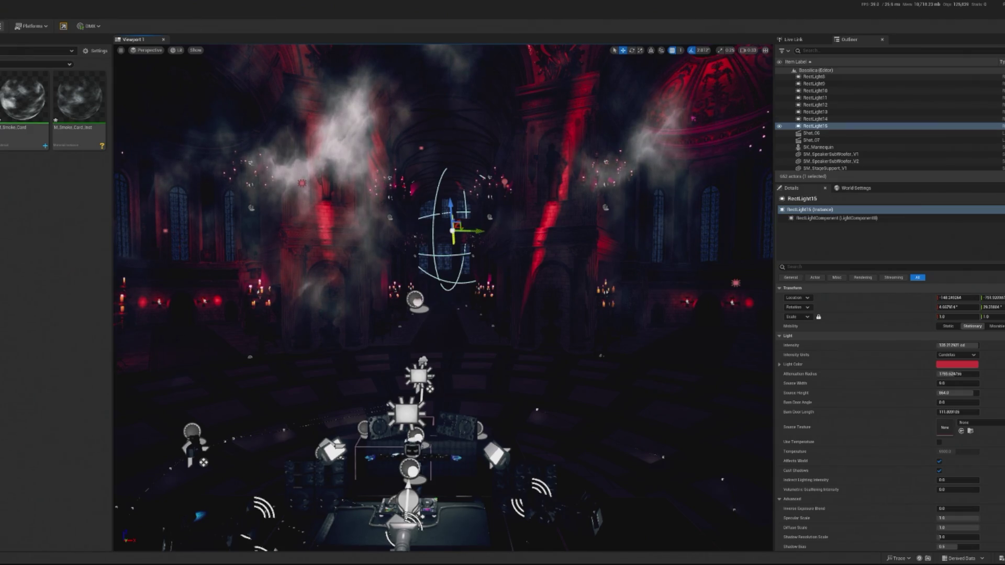
pyautogui.hotkey('alt', 'p')
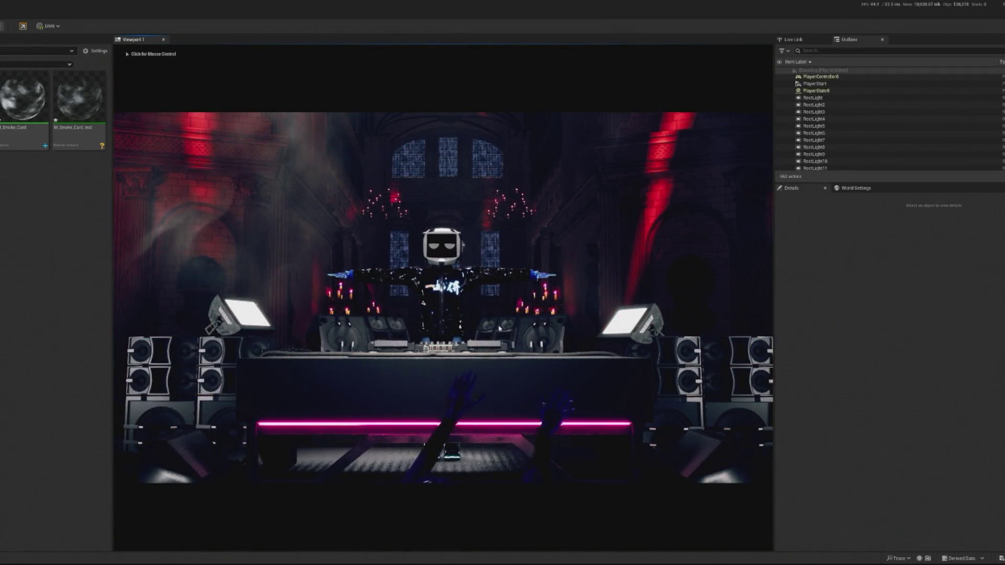
# Step: Click into the running play preview so the game view takes mouse control
pyautogui.click(485, 317)
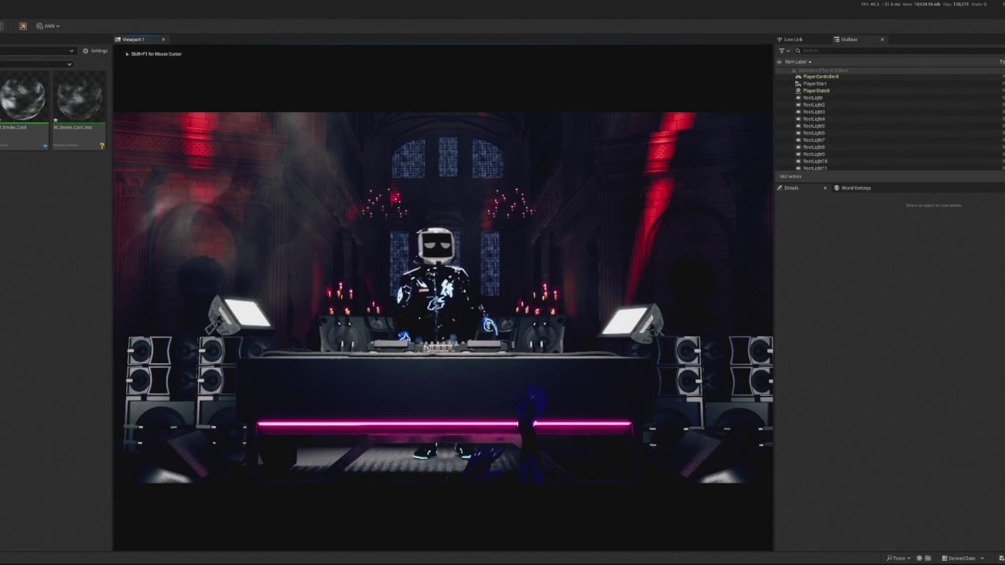
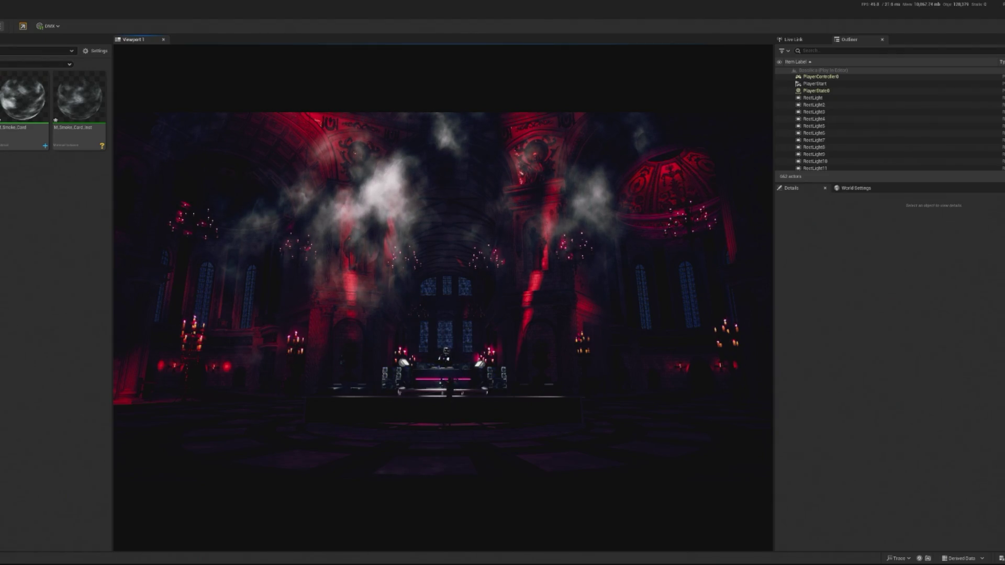
# Step: View the running cathedral scene in wireframe, then end the Play session to return to editing
pyautogui.press('F1')
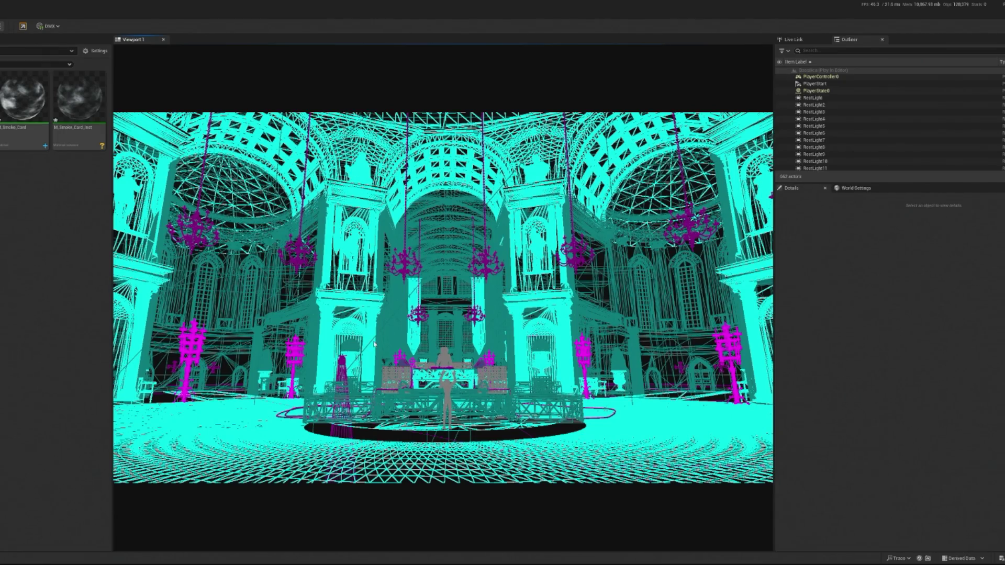
pyautogui.press('Escape')
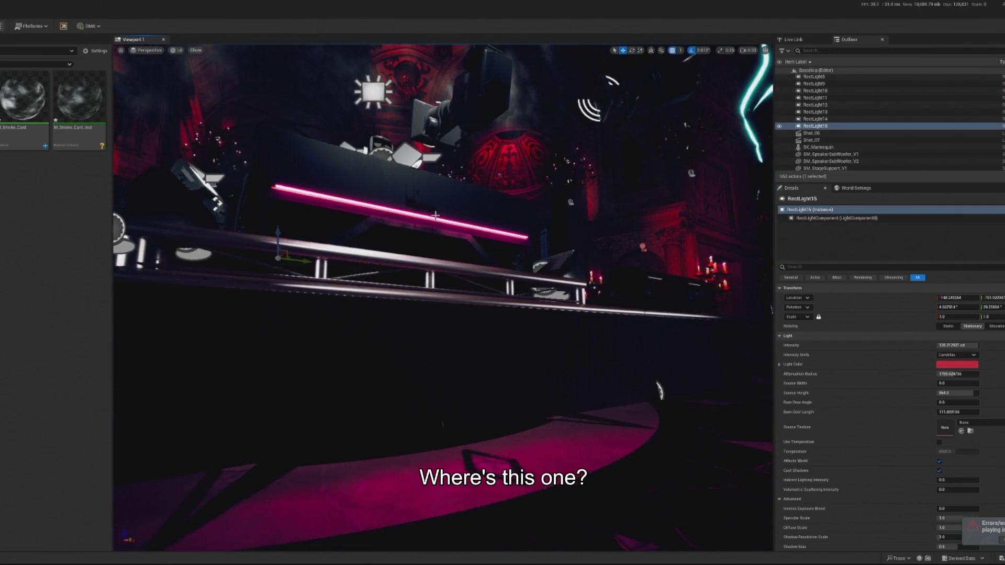
pyautogui.click(426, 213)
pyautogui.click(426, 215)
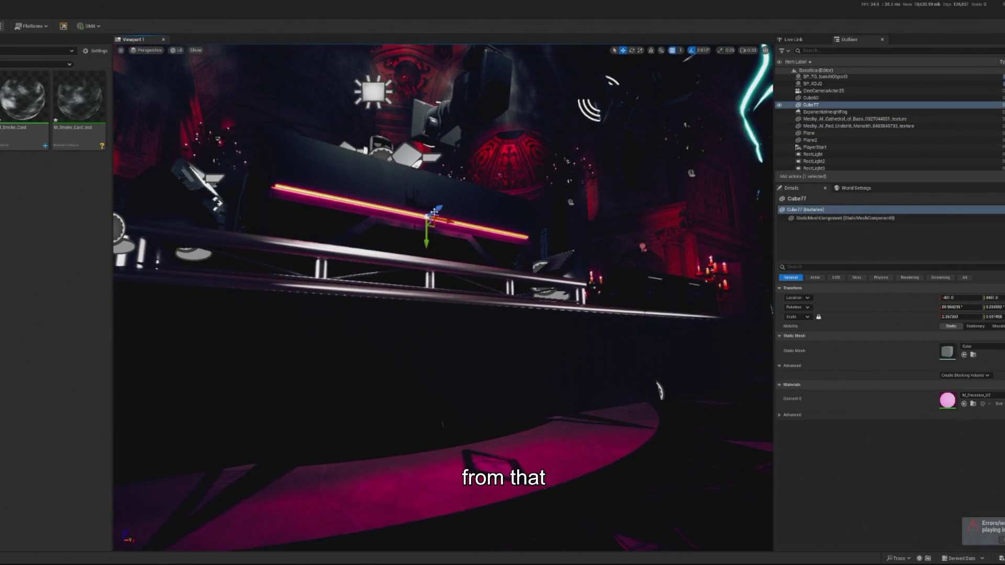
pyautogui.moveTo(427, 215)
pyautogui.mouseDown()
pyautogui.moveTo(426, 224)
pyautogui.moveTo(538, 123)
pyautogui.moveTo(520, 157)
pyautogui.moveTo(258, 339)
pyautogui.mouseUp()
pyautogui.hotkey('ctrl', 'z')
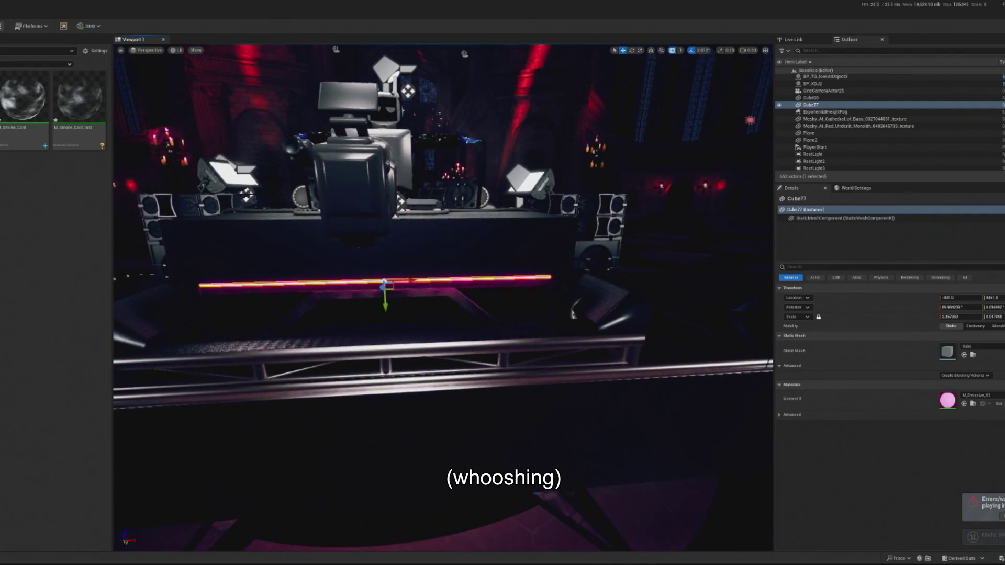
pyautogui.press('f')
pyautogui.scroll(-10, 443, 297)
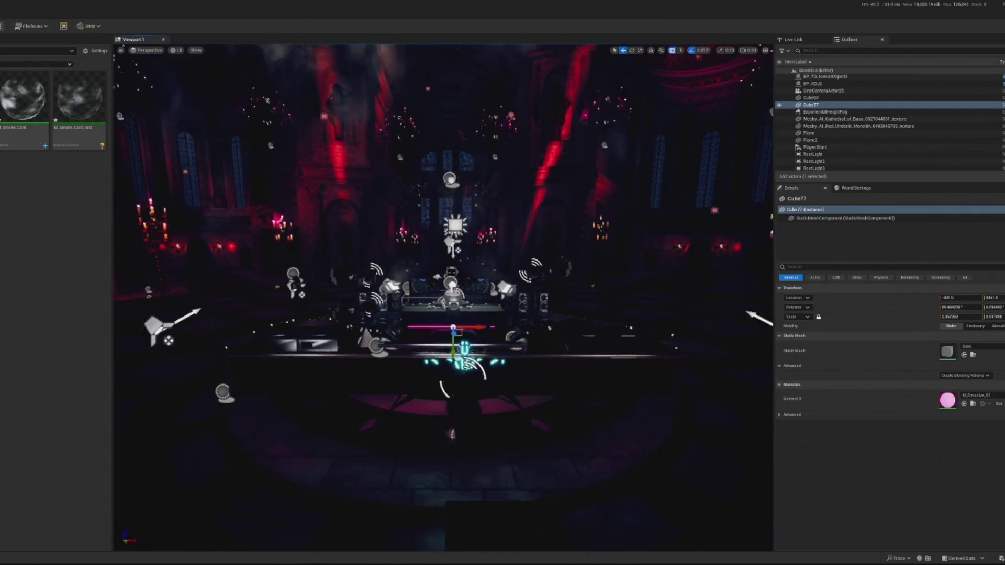
pyautogui.scroll(10, 509, 332)
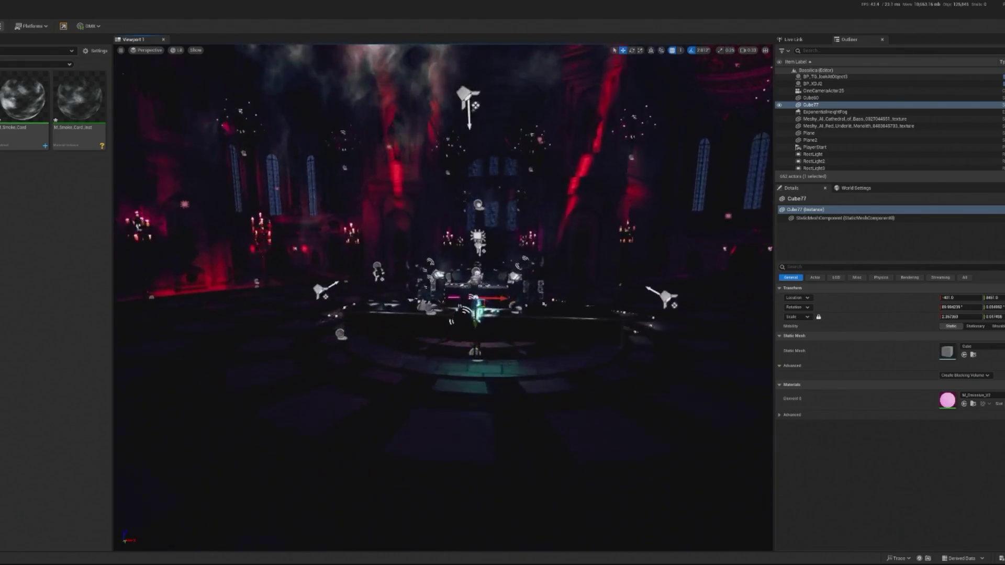
pyautogui.moveTo(502, 314); pyautogui.dragTo(576, 307)
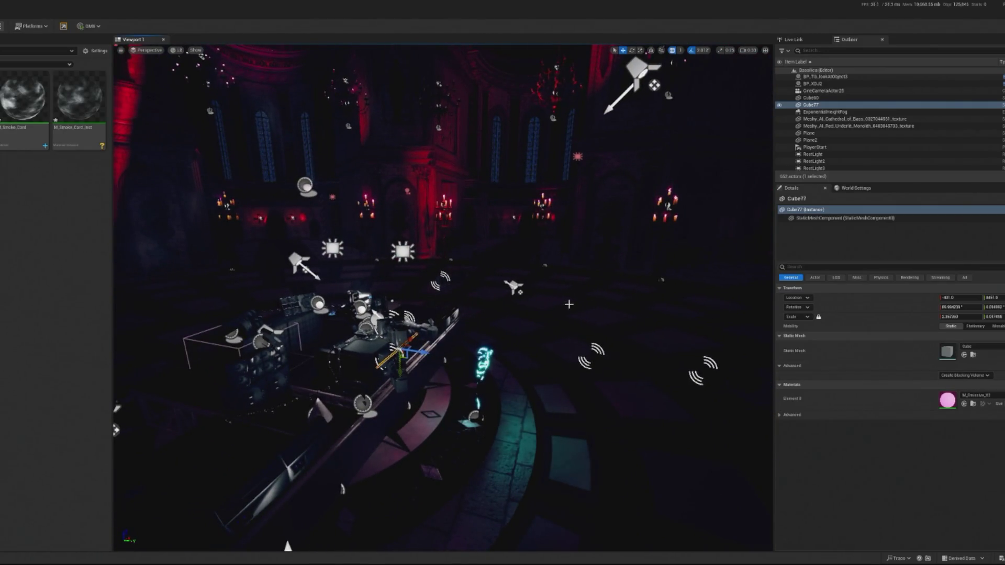
pyautogui.moveTo(659, 296); pyautogui.dragTo(639, 245)
pyautogui.moveTo(555, 219); pyautogui.dragTo(560, 214)
pyautogui.click(559, 213)
pyautogui.moveTo(471, 282); pyautogui.dragTo(511, 269)
pyautogui.click(510, 270)
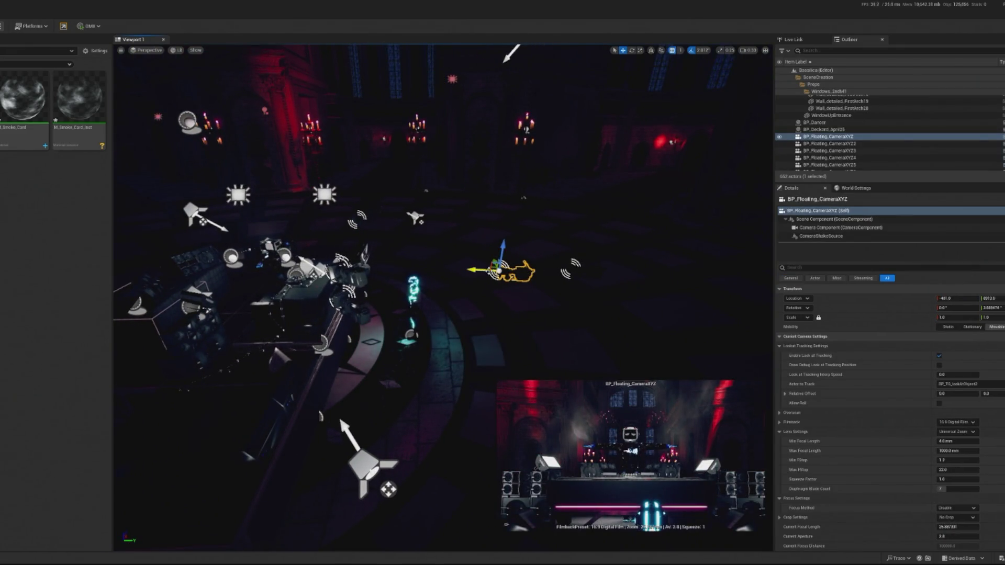
# Step: Duplicate the floating camera beside the DJ booth, widen its lens, and set Y Distance 200, Y Speed 0.25, Z Distance 50
pyautogui.moveTo(473, 269); pyautogui.dragTo(317, 262)
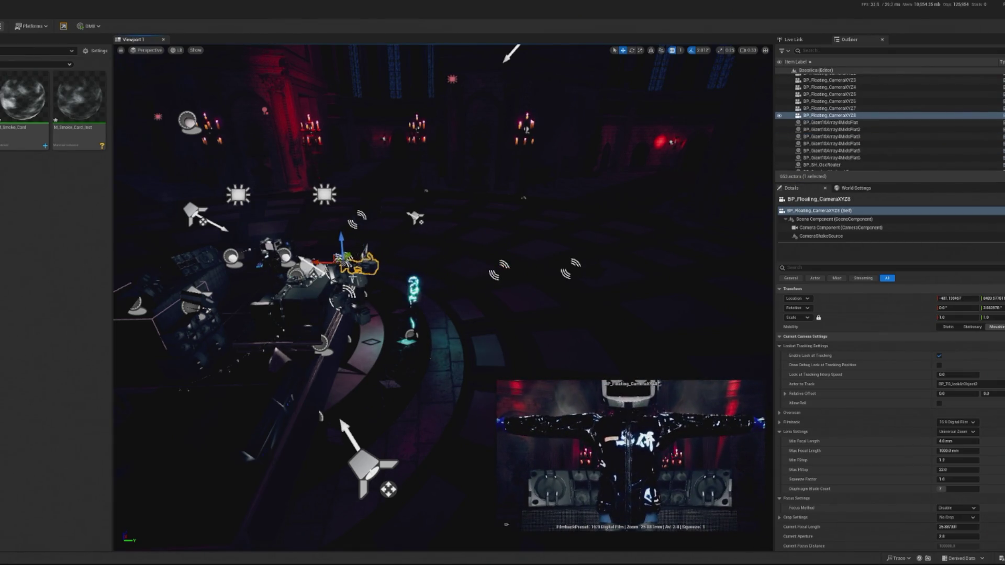
pyautogui.moveTo(955, 527); pyautogui.dragTo(910, 527)
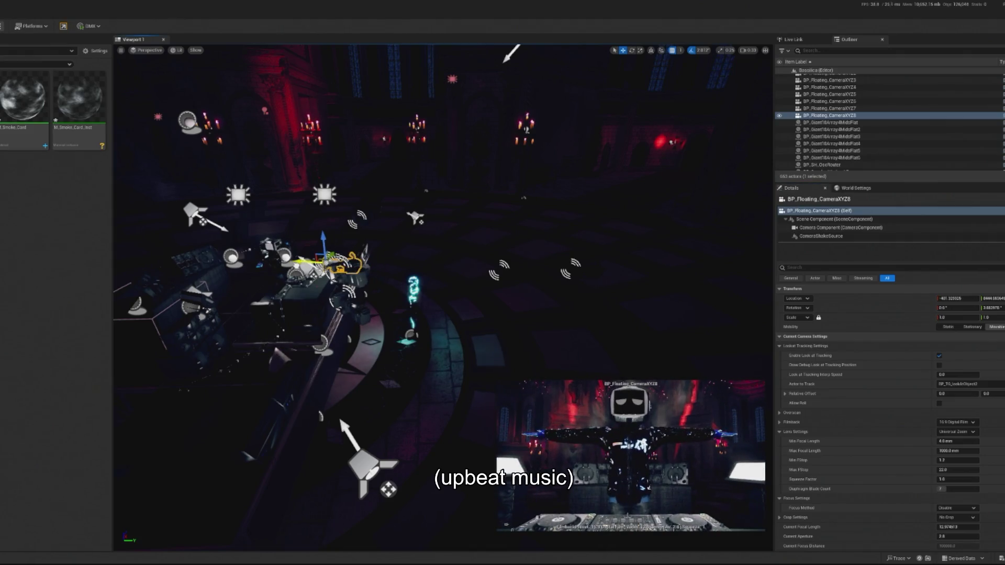
pyautogui.scroll(-8, 955, 455)
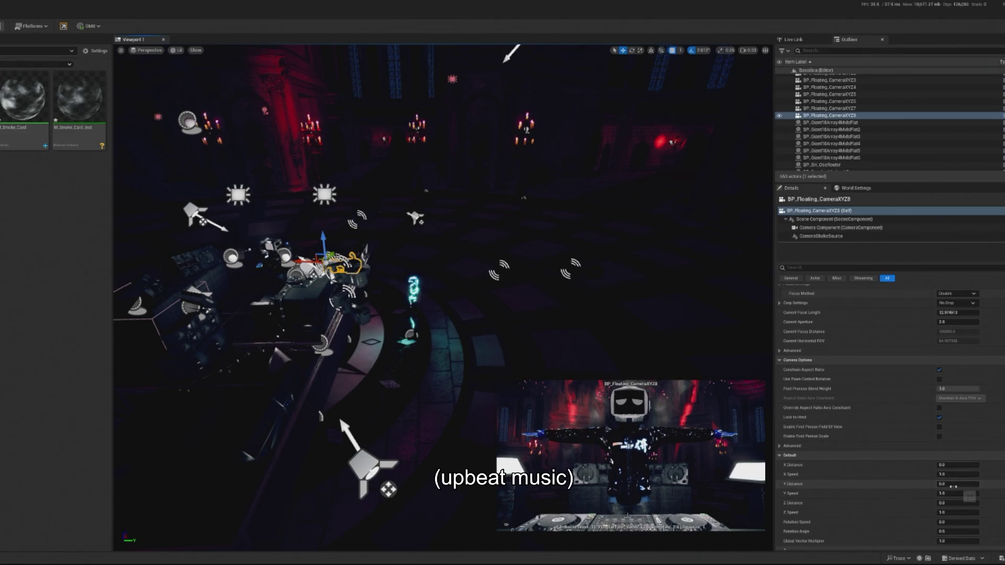
pyautogui.click(954, 486)
pyautogui.write('0.25')
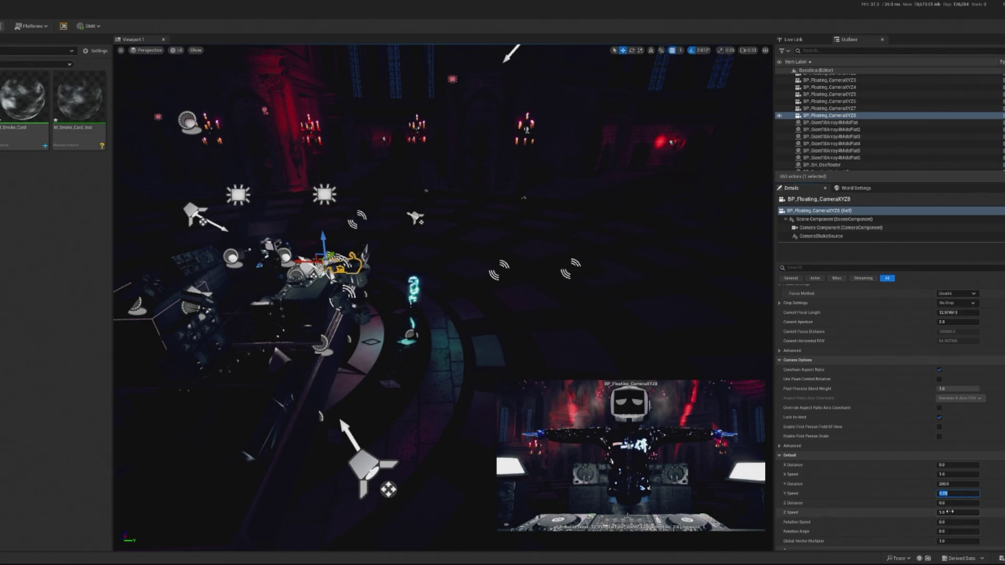
pyautogui.press('Return')
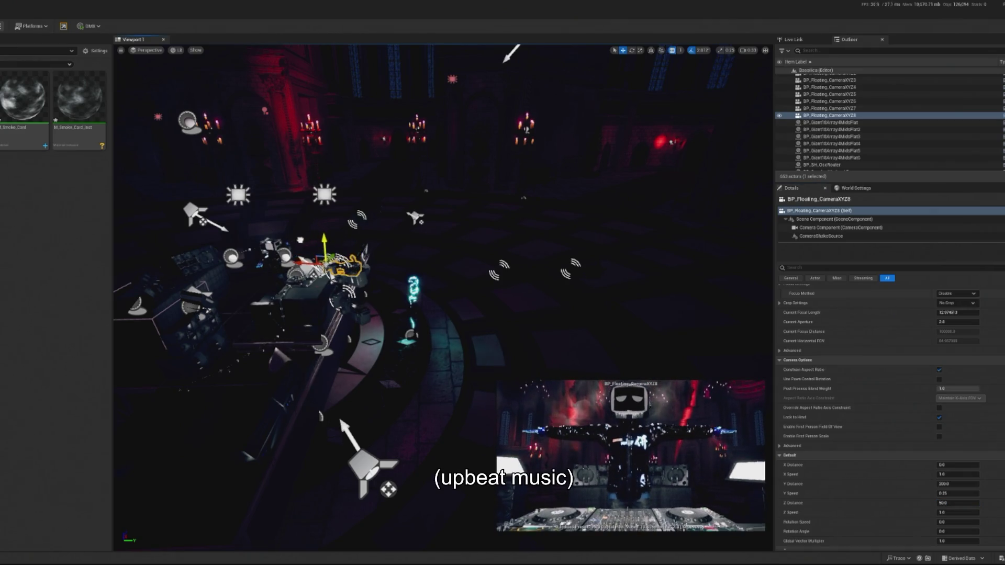
pyautogui.scroll(-1, 897, 473)
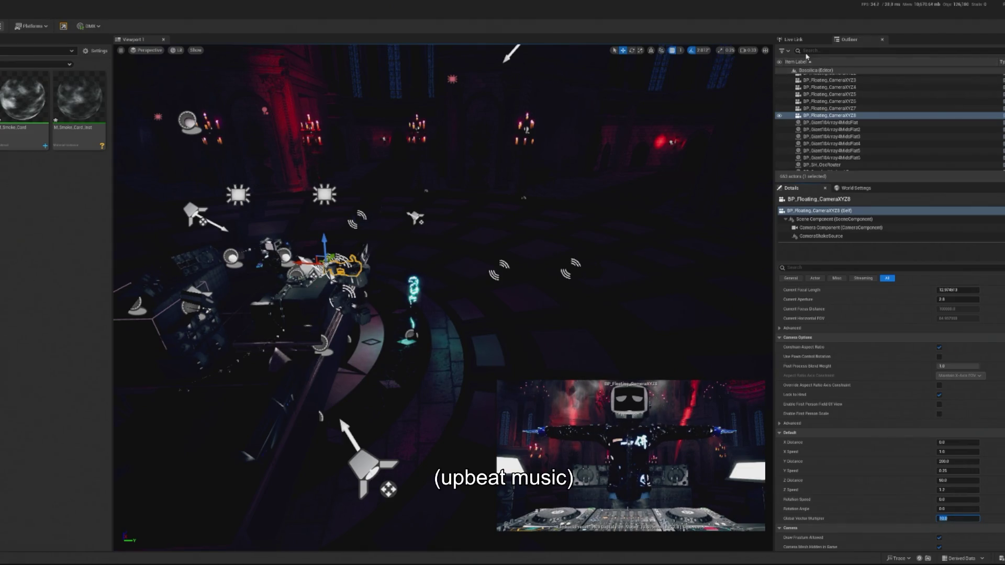
# Step: Assign the floating camera to BP_TG_CameraDirector's Index [7] slot, then frame BP_Floating_CameraXYZ7
pyautogui.write('di')
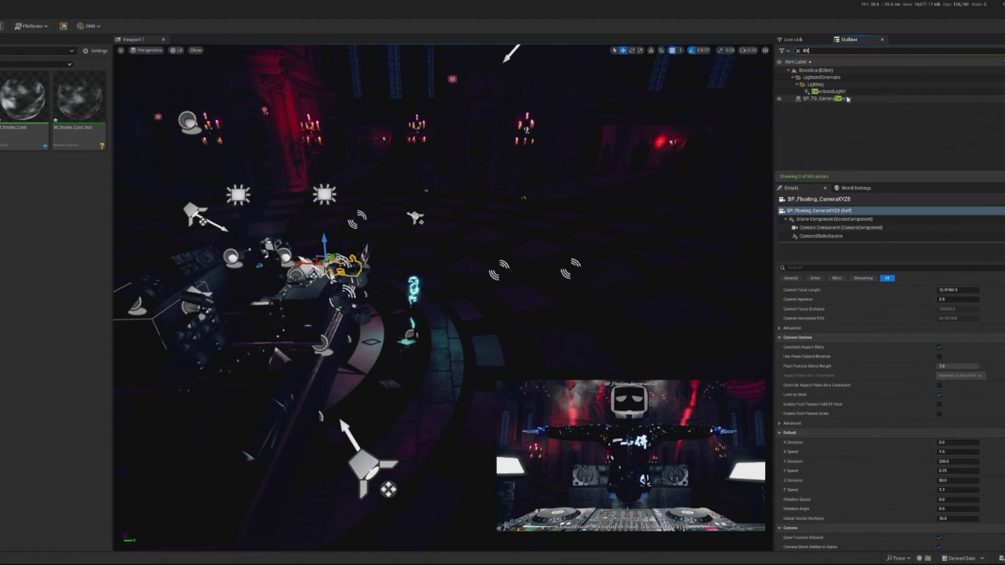
pyautogui.click(847, 98)
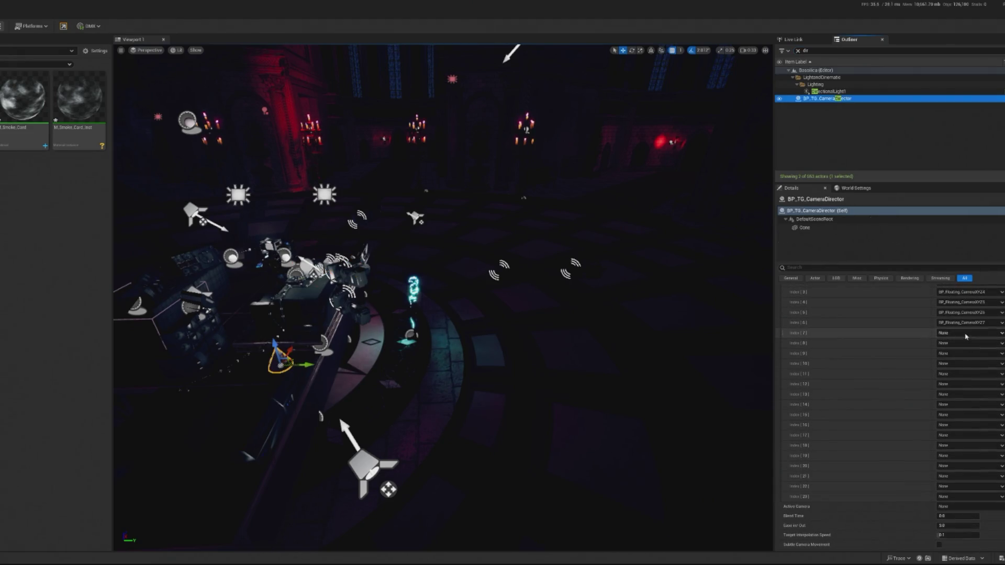
pyautogui.click(966, 337)
pyautogui.click(921, 442)
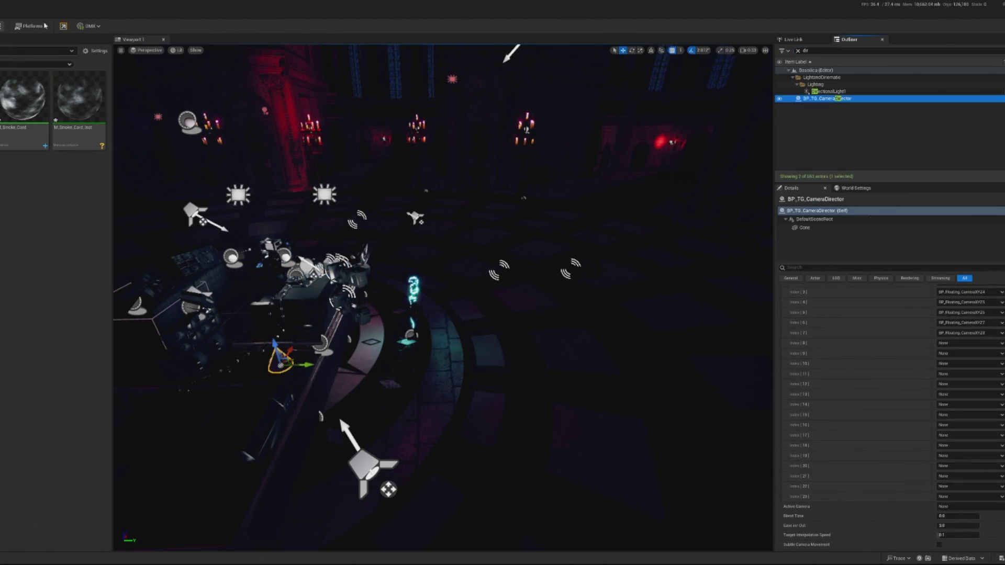
pyautogui.click(285, 325)
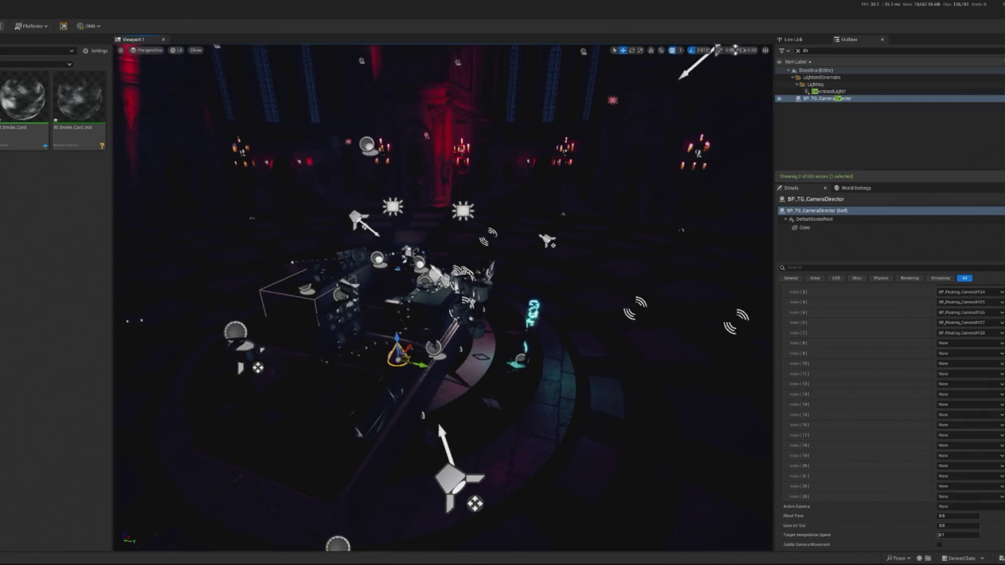
pyautogui.press('f')
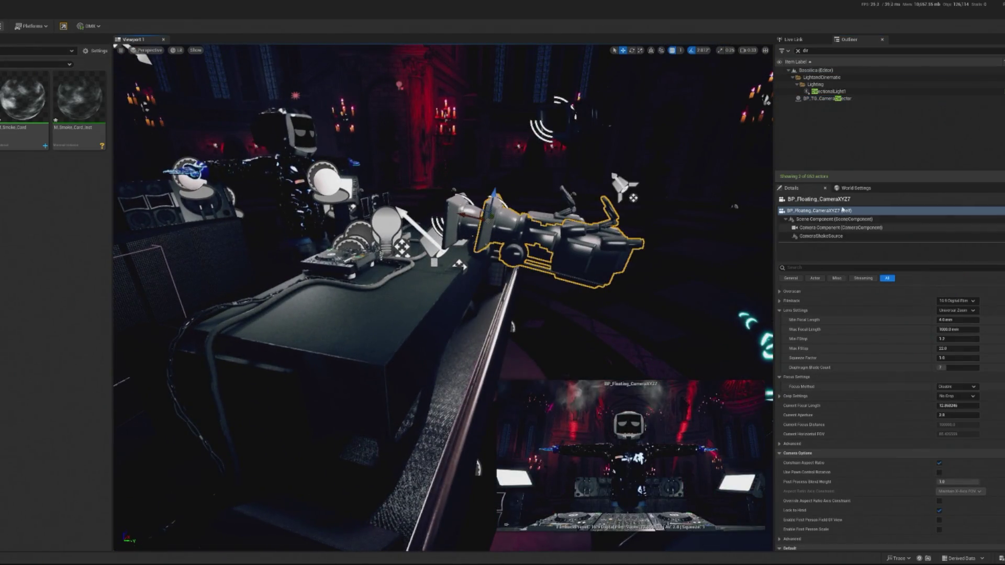
# Step: Select BP_Floating_CameraXYZ8, set Rotation Angle 35 and Rotation Speed 2, and launch Play
pyautogui.click(798, 51)
pyautogui.click(837, 136)
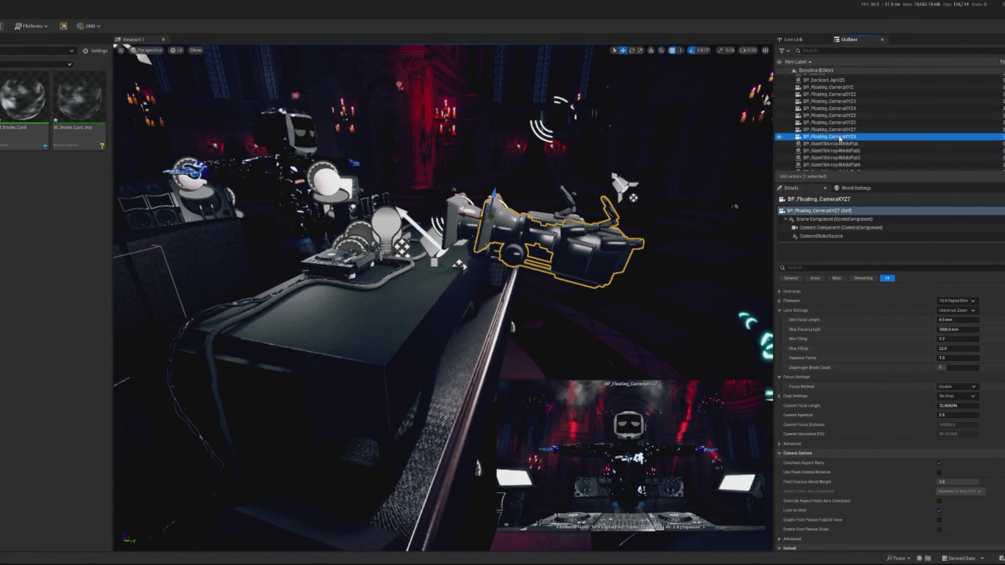
pyautogui.scroll(-2, 972, 426)
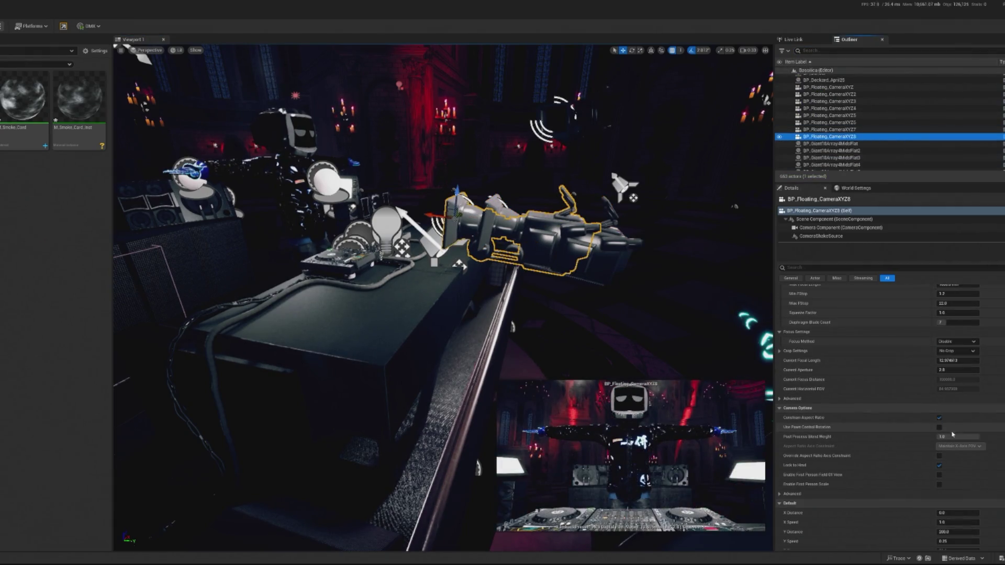
pyautogui.scroll(-4, 953, 433)
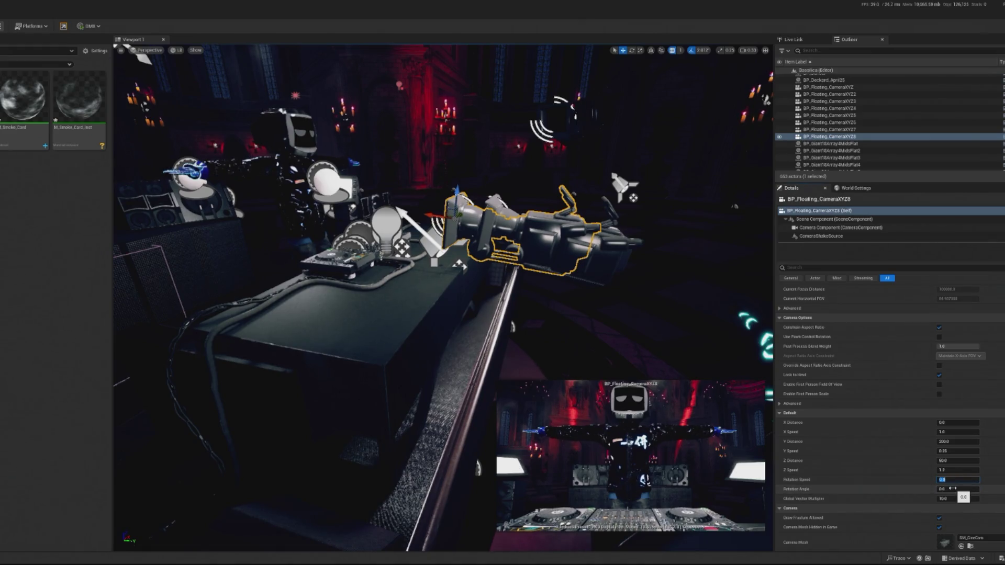
pyautogui.hotkey('shift', 'Tab')
pyautogui.write('2')
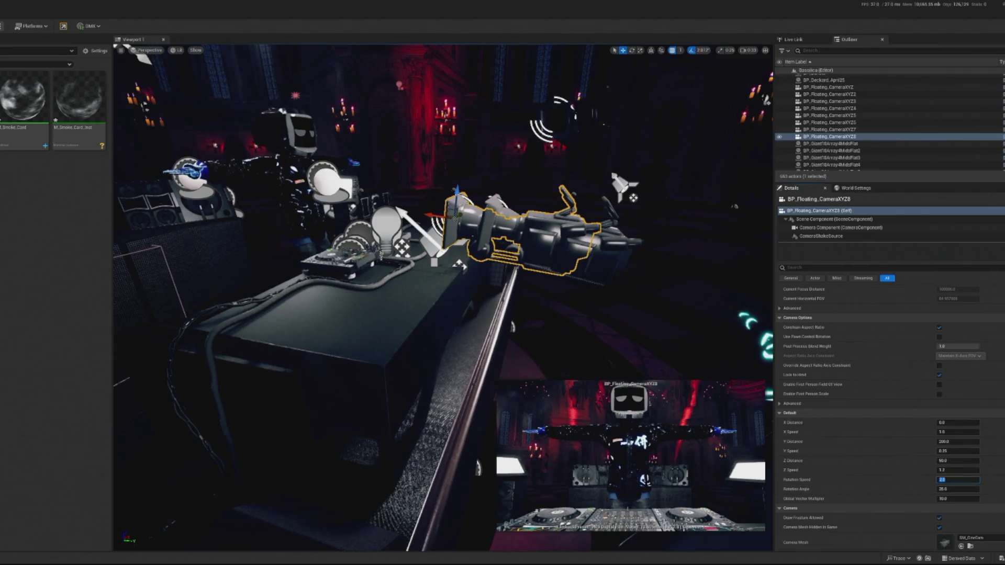
pyautogui.hotkey('alt', 'p')
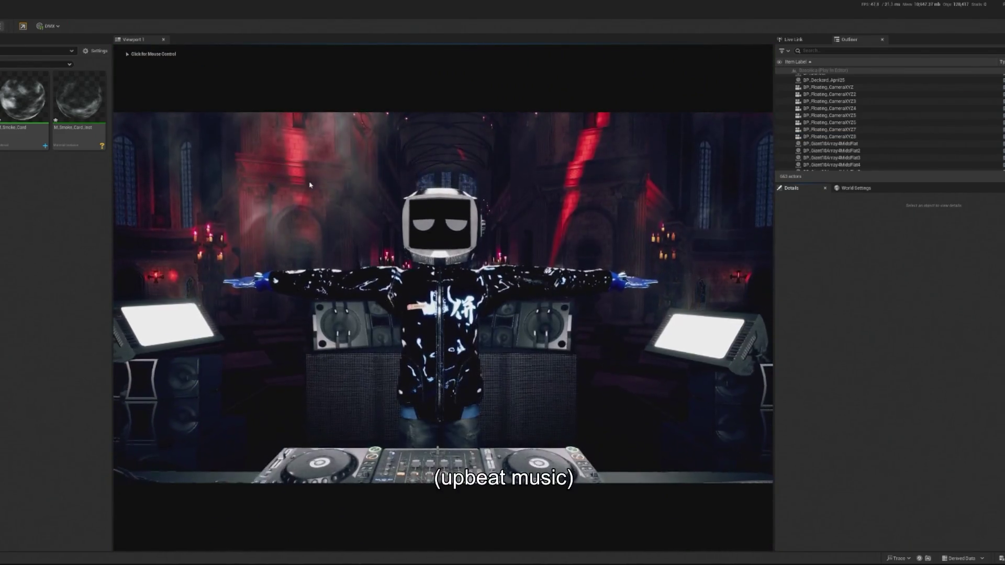
# Step: Stop the preview, change BP_Floating_CameraXYZ8's X Distance from 200 to 0, and replay
pyautogui.press('Escape')
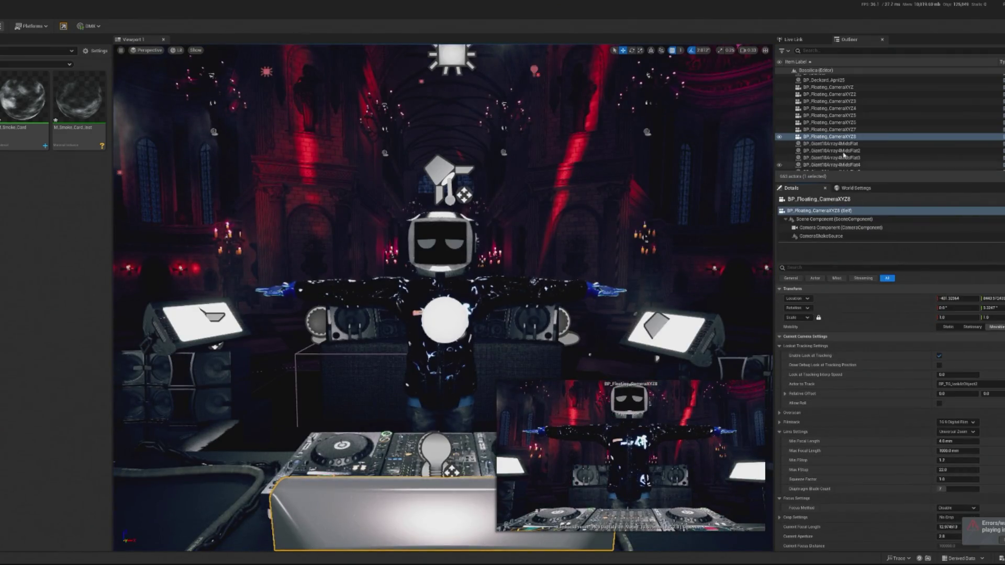
pyautogui.scroll(-5, 934, 377)
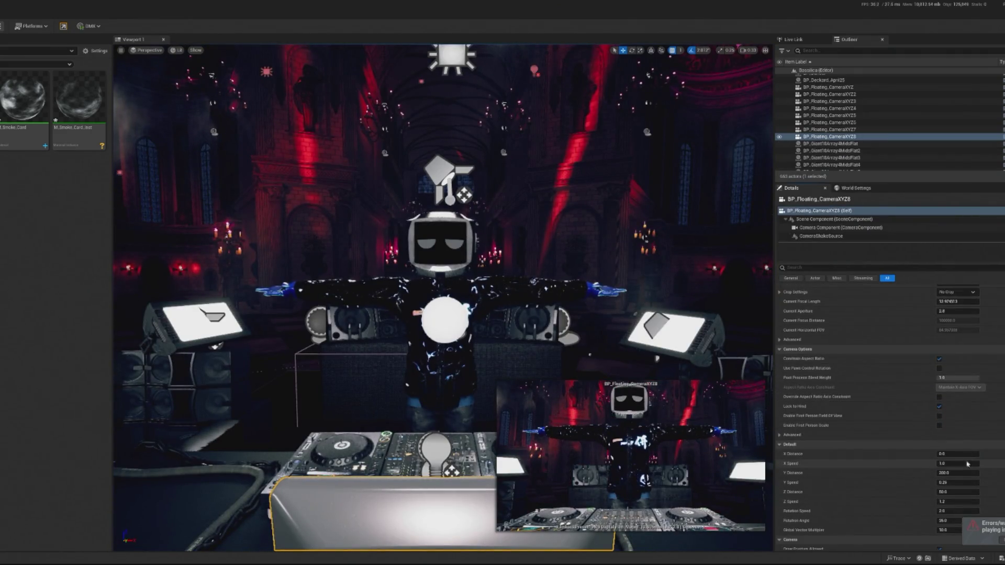
pyautogui.click(945, 452)
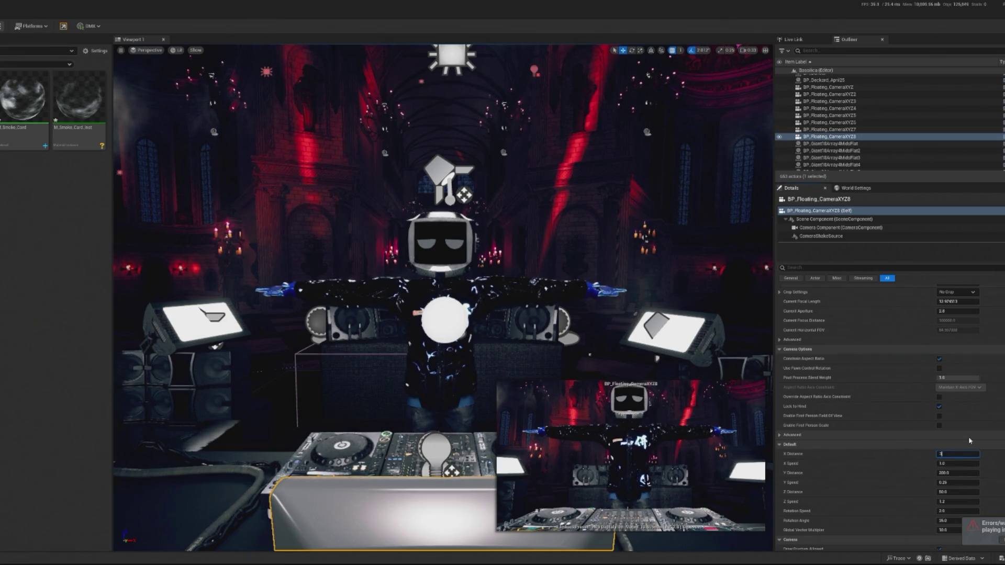
pyautogui.press('Tab')
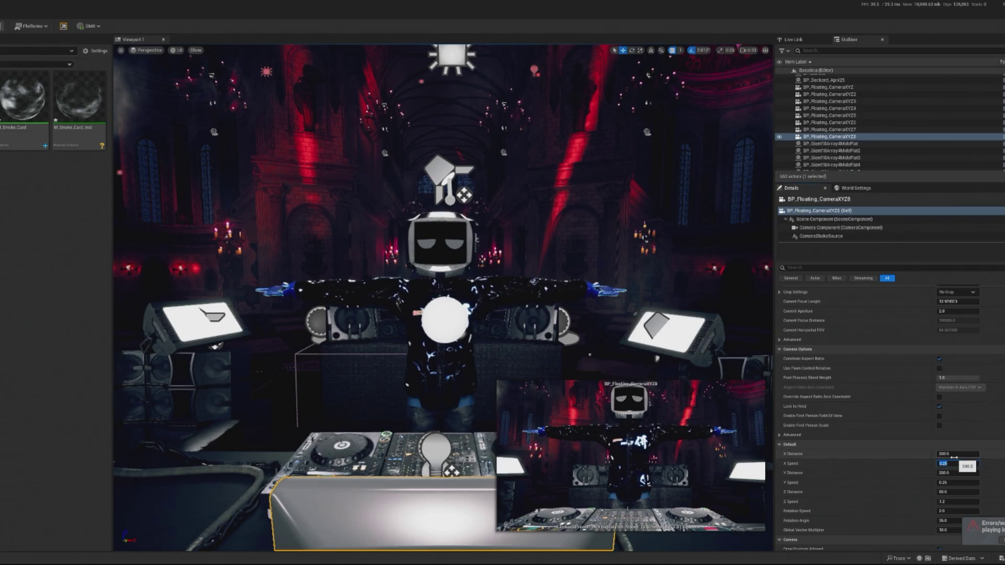
pyautogui.scroll(1, 930, 411)
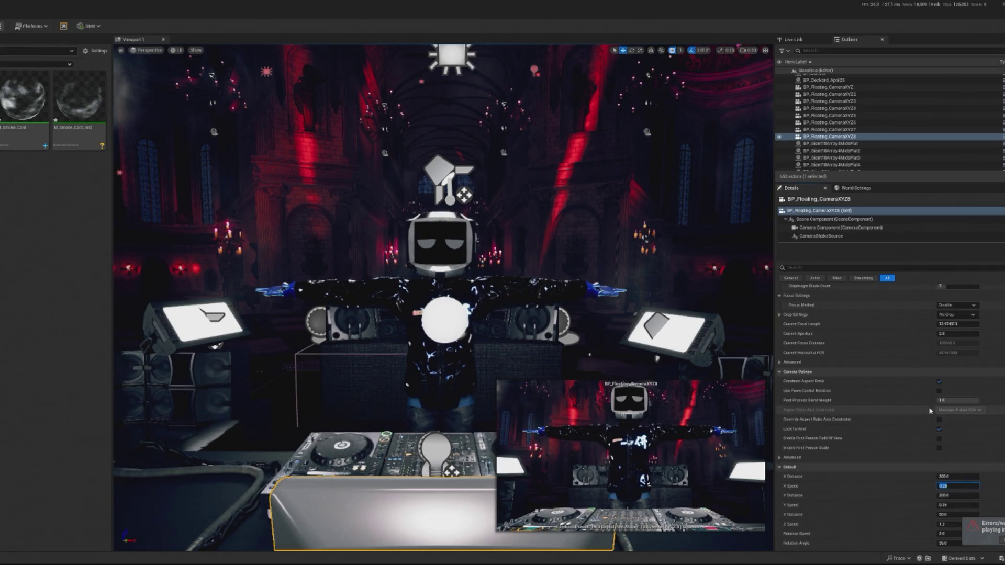
pyautogui.scroll(5, 928, 419)
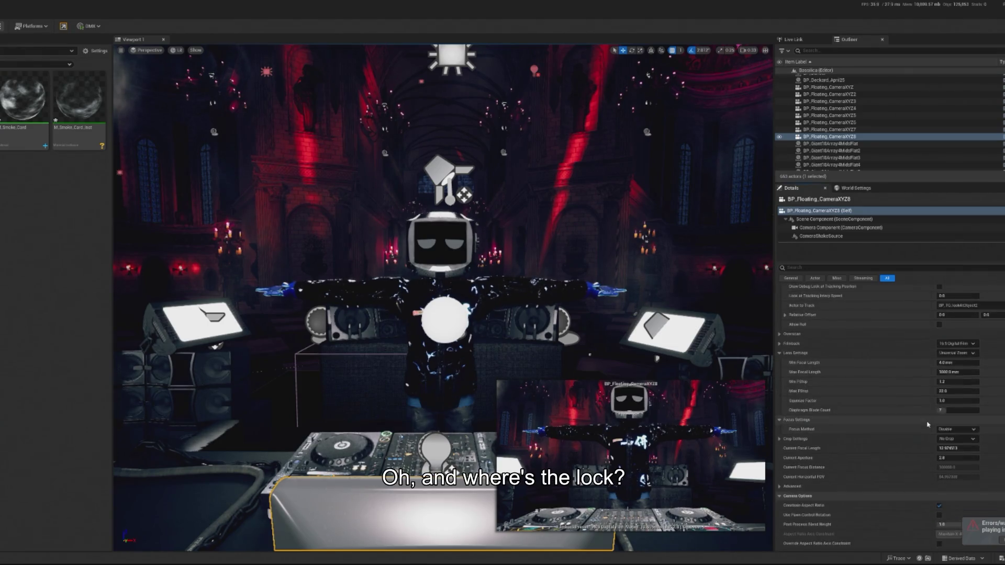
pyautogui.scroll(-1, 928, 424)
pyautogui.scroll(-7, 952, 406)
pyautogui.click(952, 409)
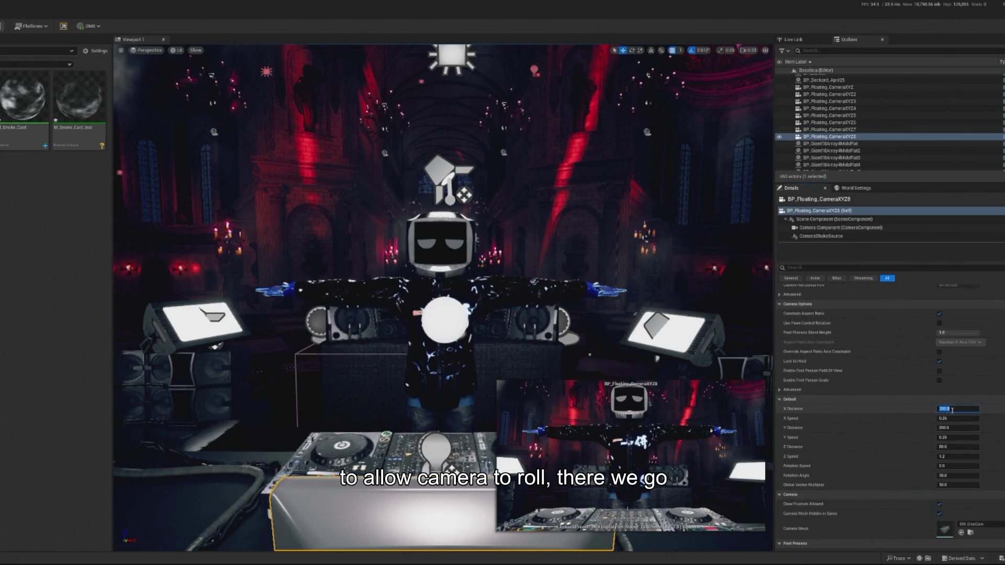
pyautogui.write('0')
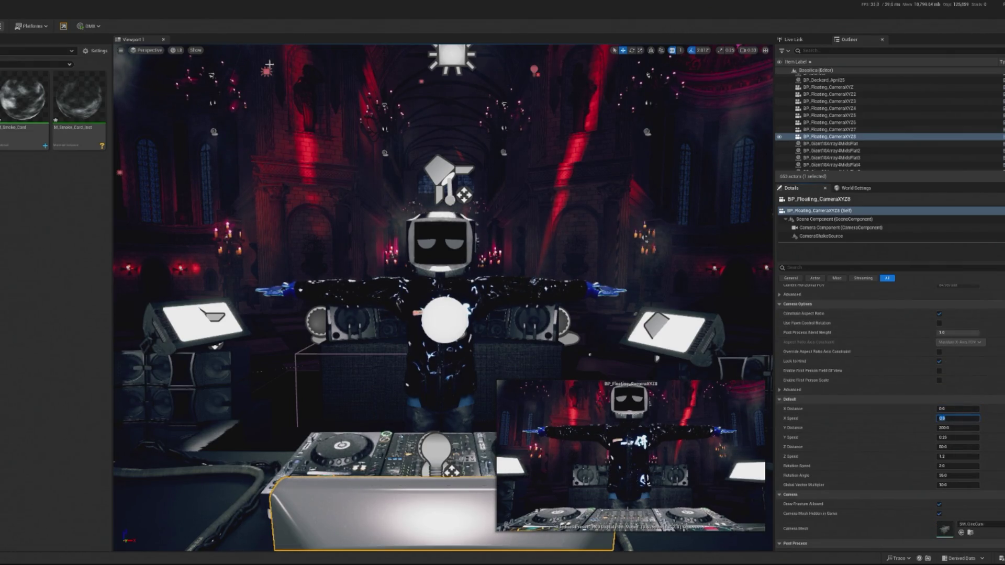
pyautogui.hotkey('alt', 'p')
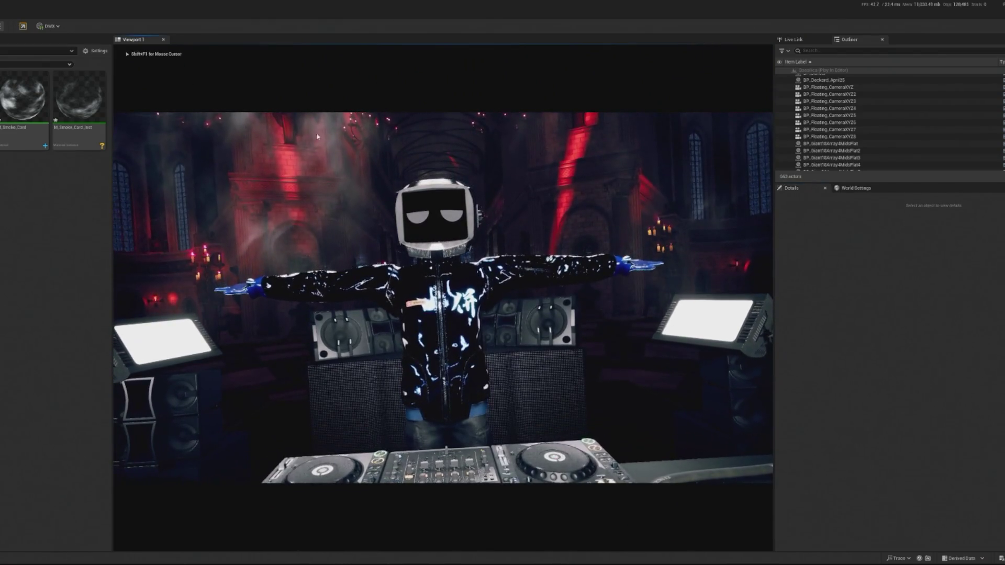
# Step: Stop the preview and give BP_Floating_CameraXYZ8 an X Distance of 200
pyautogui.press('Escape')
pyautogui.scroll(-2, 955, 434)
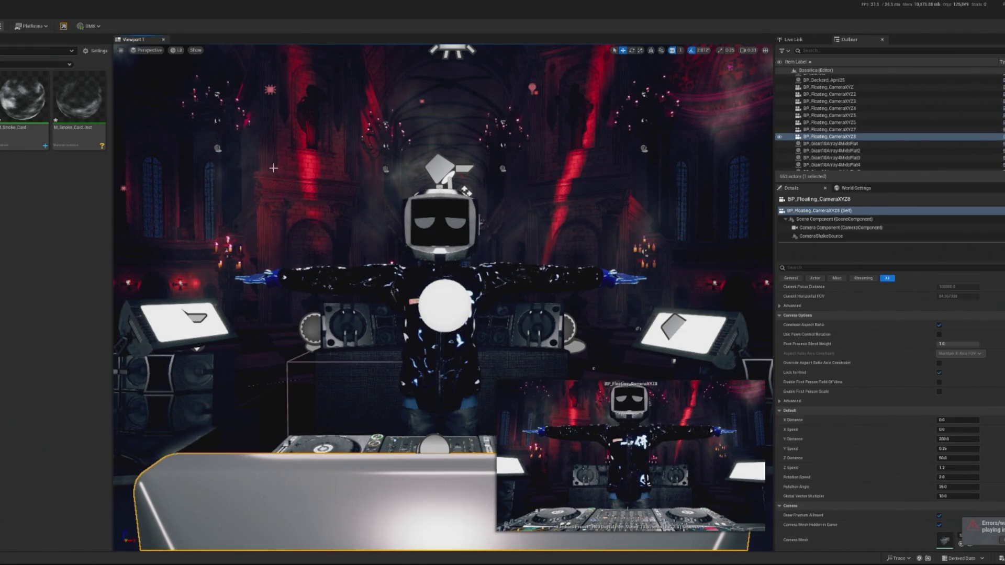
pyautogui.click(957, 429)
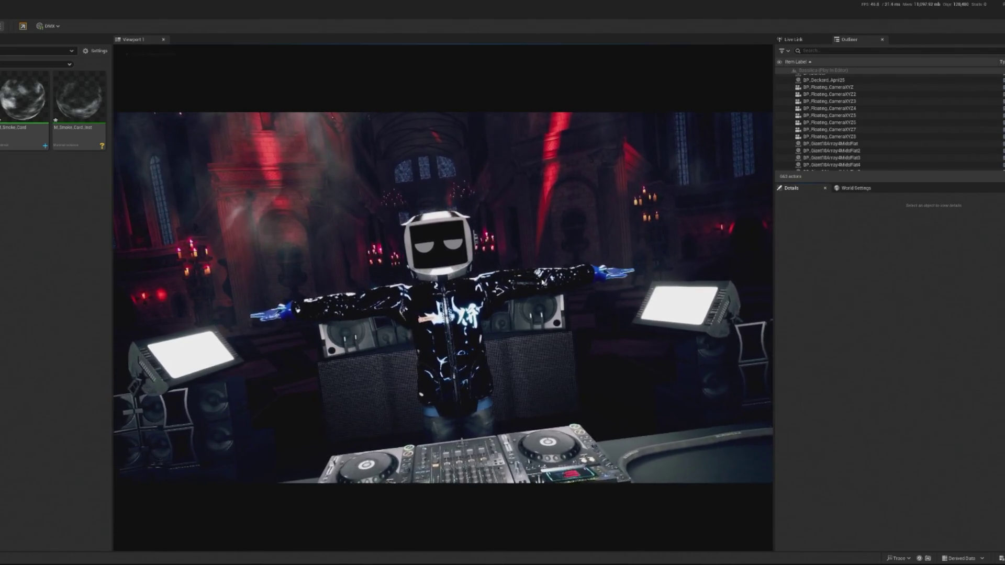
pyautogui.press('Escape')
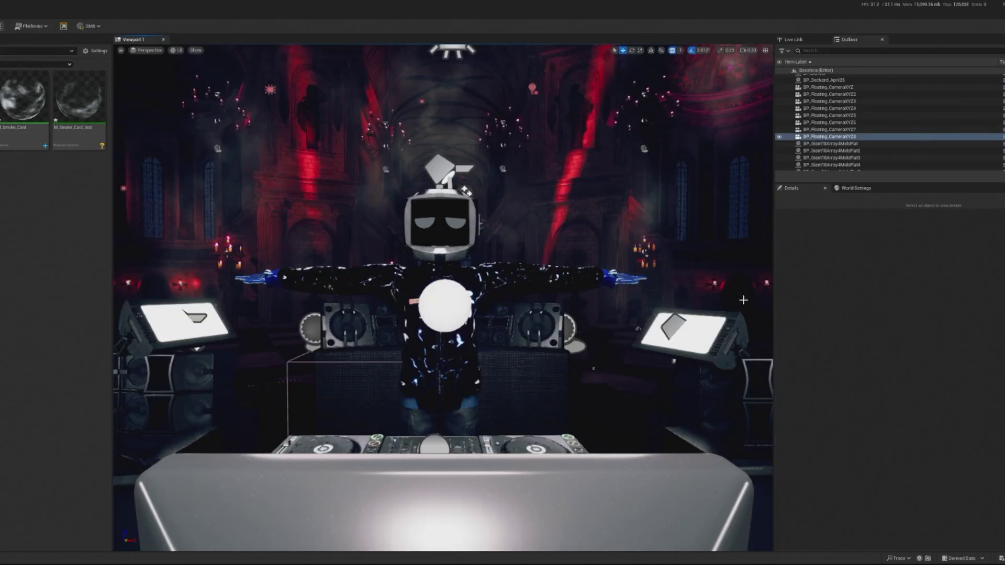
pyautogui.scroll(-10, 968, 461)
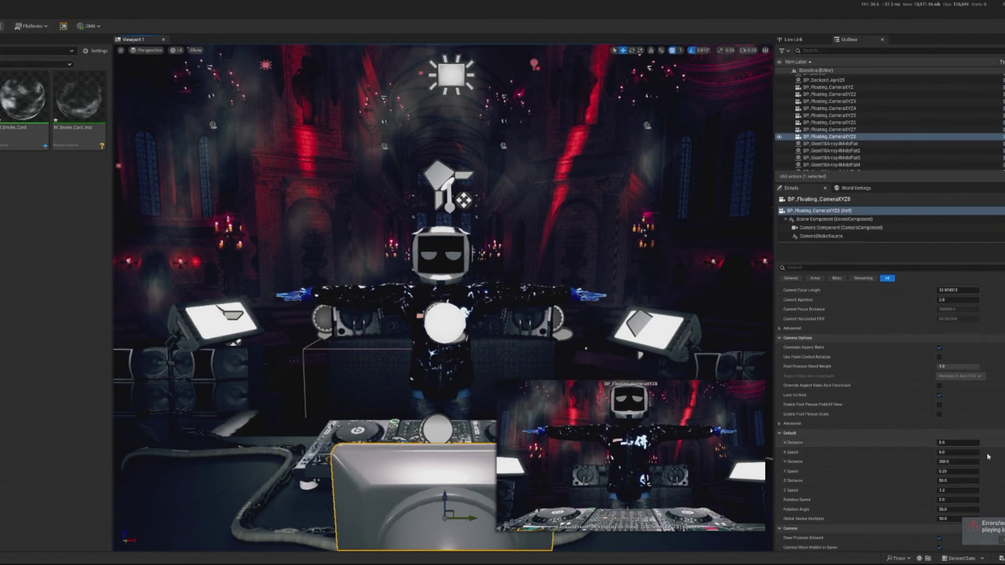
pyautogui.click(962, 462)
pyautogui.moveTo(535, 147)
pyautogui.mouseDown()
pyautogui.moveTo(535, 120)
pyautogui.moveTo(534, 147)
pyautogui.mouseUp()
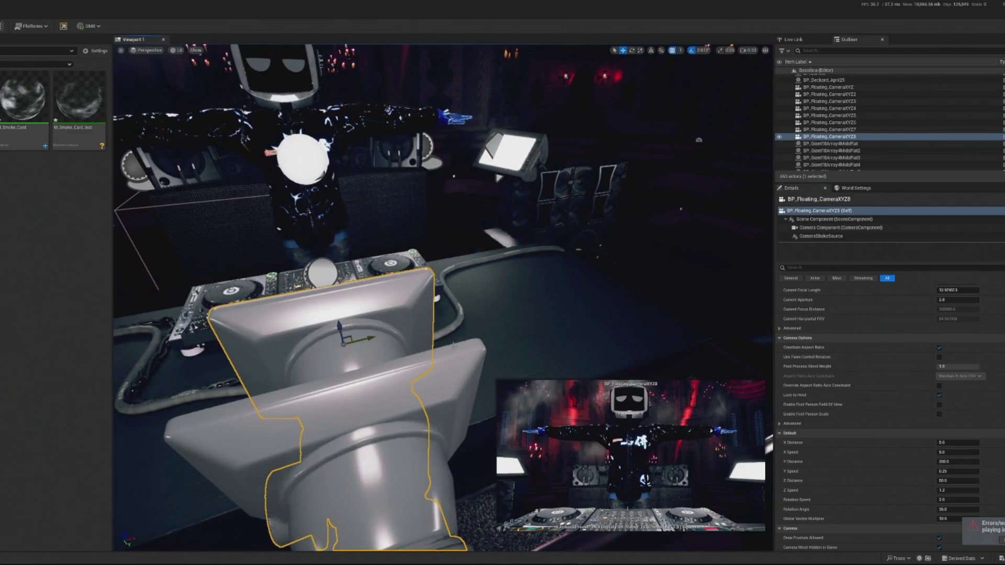
# Step: Switch to world space, set X Speed 2, Y Distance 0 and Y Speed 0, then run Play
pyautogui.click(650, 51)
pyautogui.write('300')
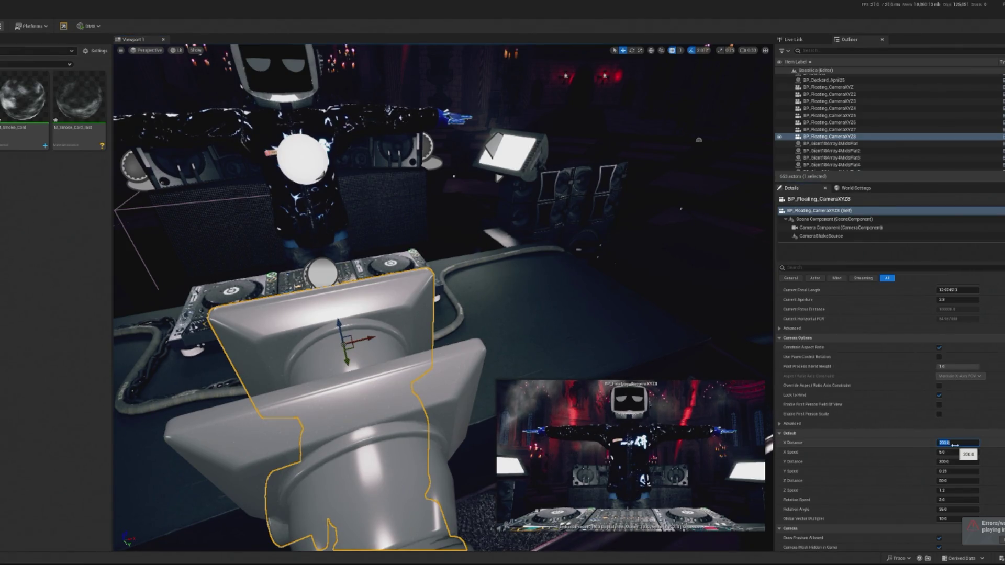
pyautogui.click(962, 452)
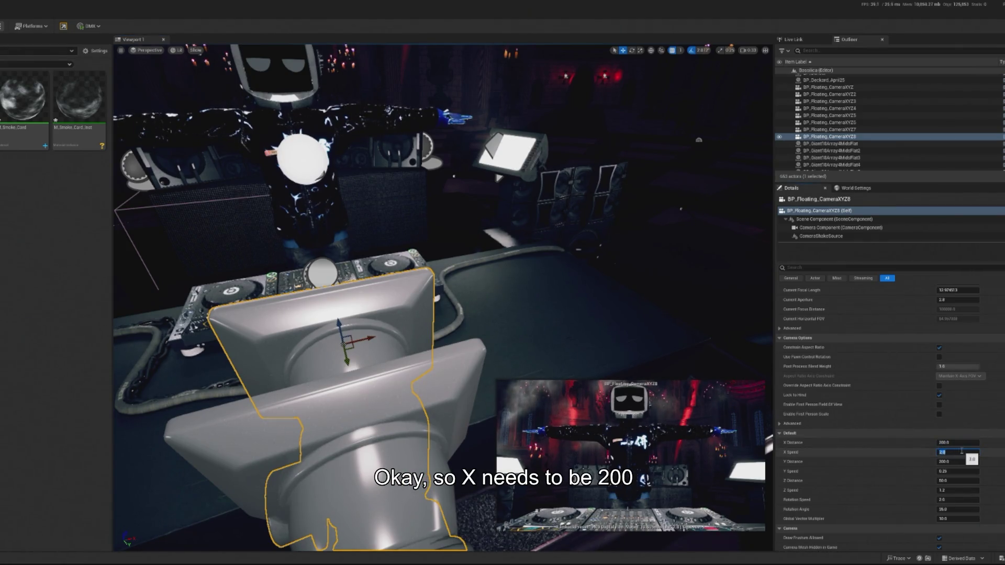
pyautogui.press('Tab')
pyautogui.write('0')
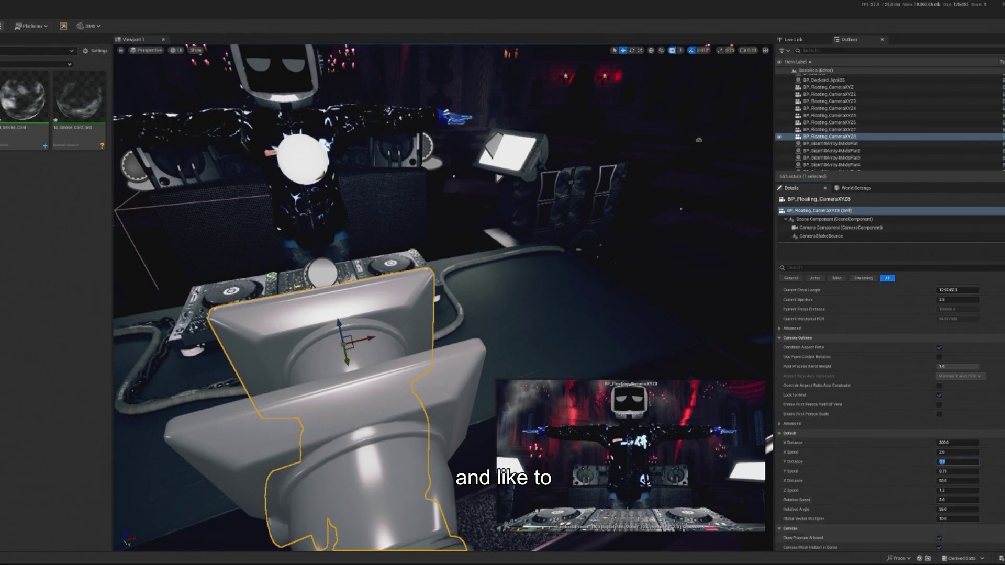
pyautogui.press('Return')
pyautogui.click(942, 470)
pyautogui.press('Return')
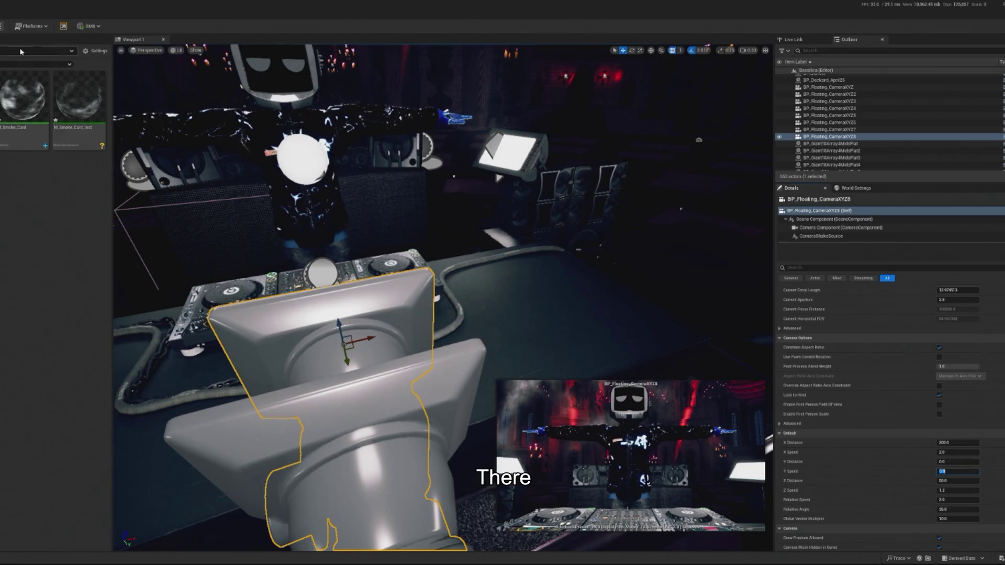
pyautogui.hotkey('alt', 'p')
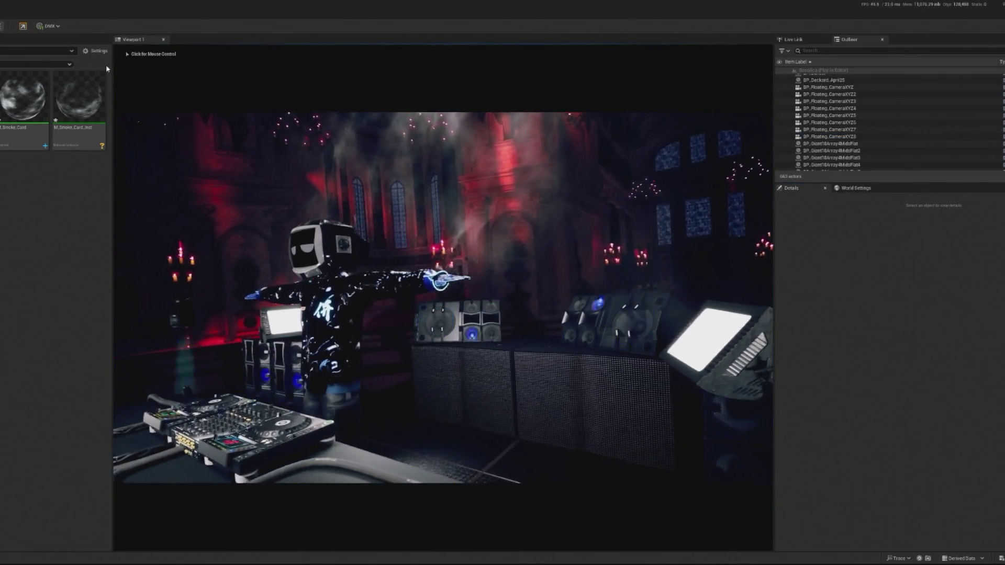
# Step: Set BP_Floating_CameraXYZ8's Z Distance to 40 and X Distance to 100, tweak Rotation Angle, and replay
pyautogui.click(126, 73)
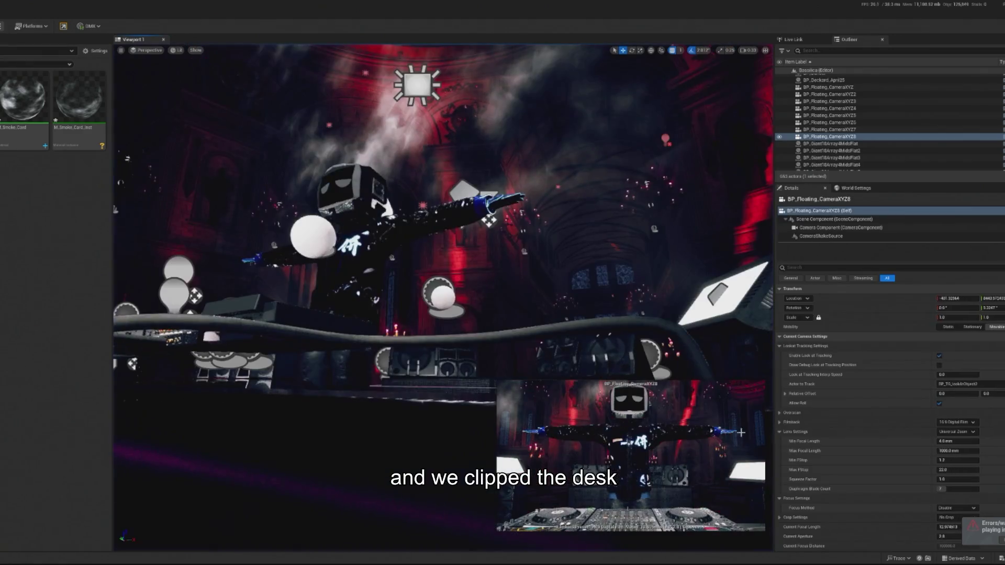
pyautogui.scroll(-5, 970, 479)
pyautogui.click(947, 424)
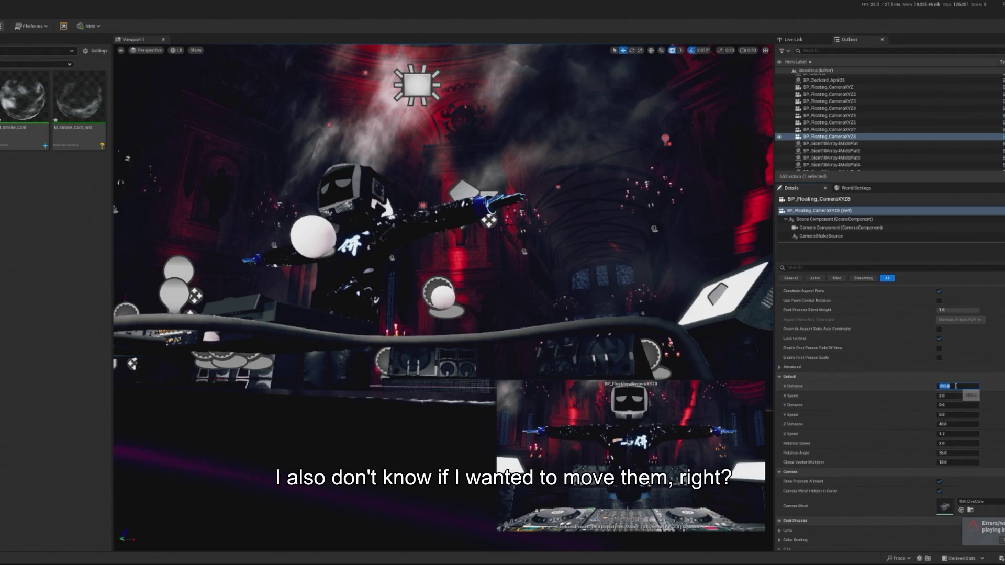
pyautogui.write('0')
pyautogui.press('Return')
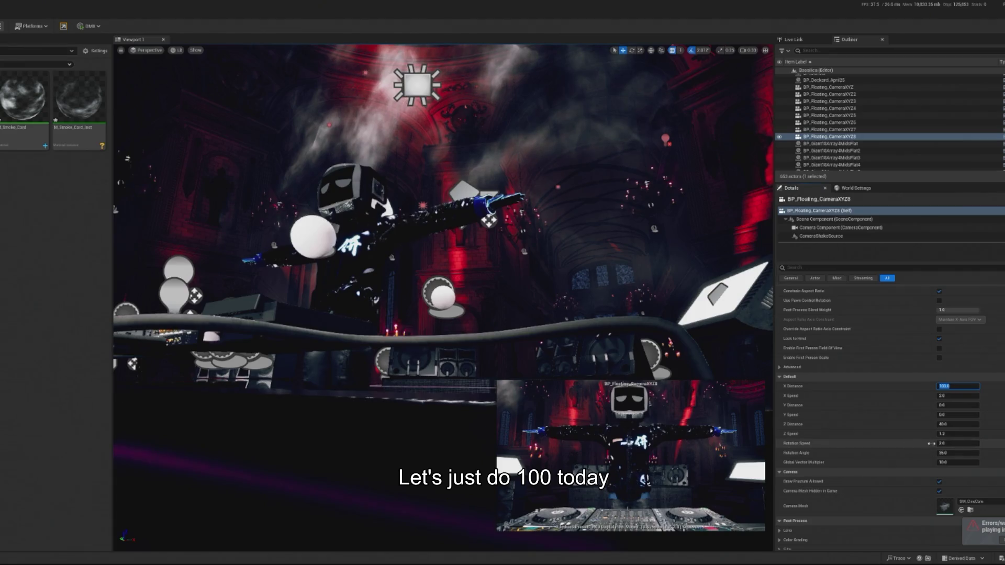
pyautogui.click(944, 452)
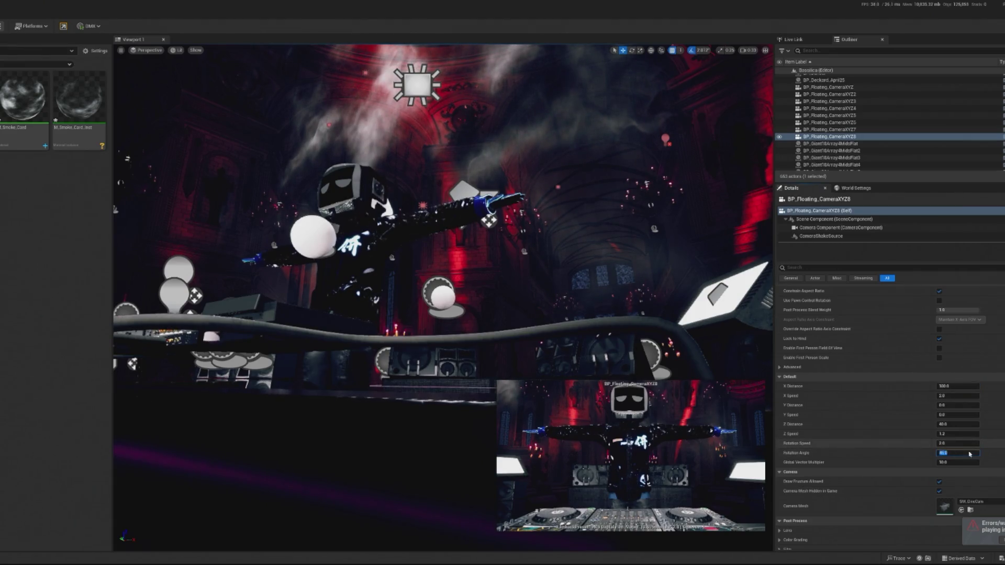
pyautogui.write('45')
pyautogui.hotkey('alt', 'p')
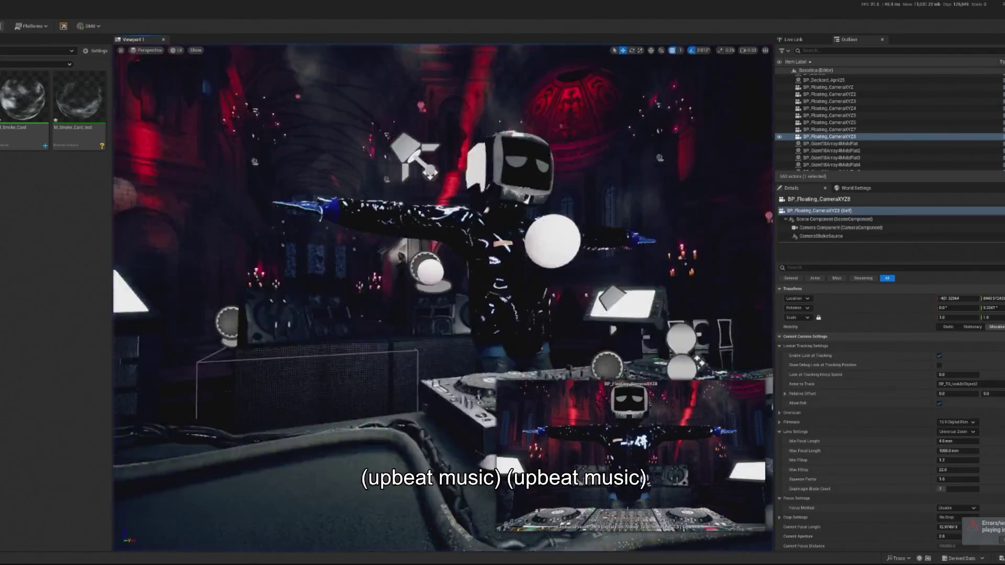
# Step: Find the camera's exposure properties with an 'ev' search and inspect the PostProcessVolume's exposure
pyautogui.press('f')
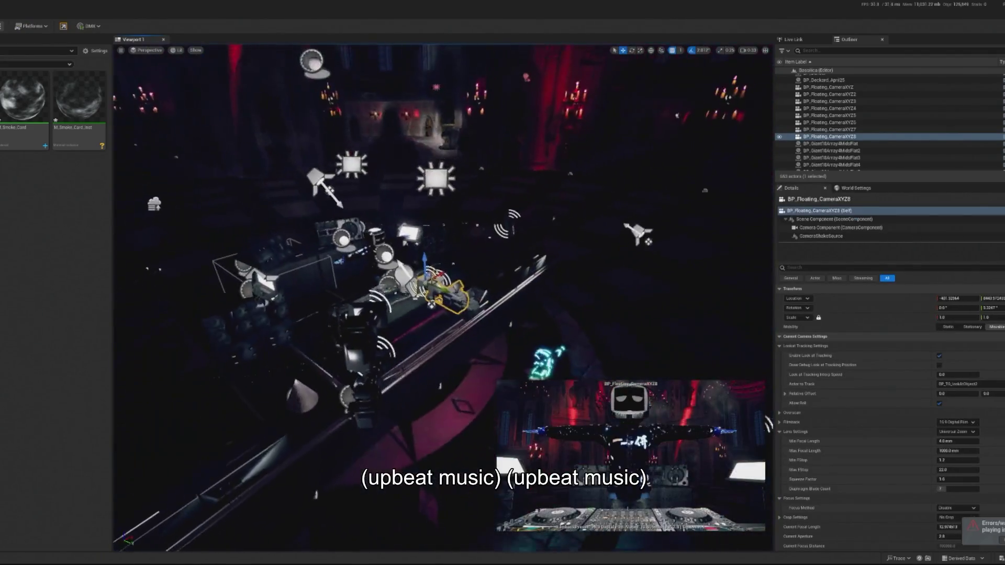
pyautogui.click(841, 268)
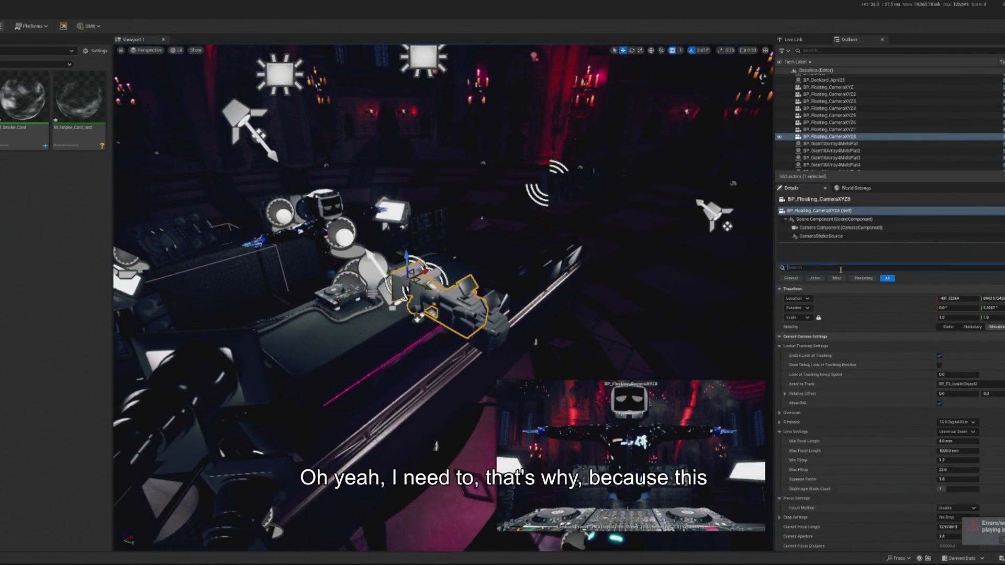
pyautogui.write('ev')
pyautogui.click(953, 317)
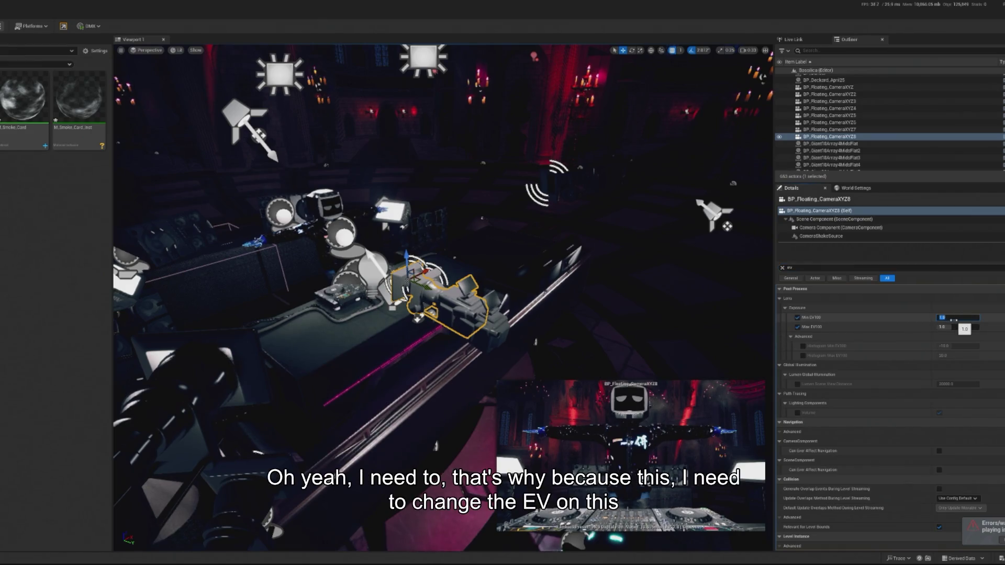
pyautogui.click(818, 50)
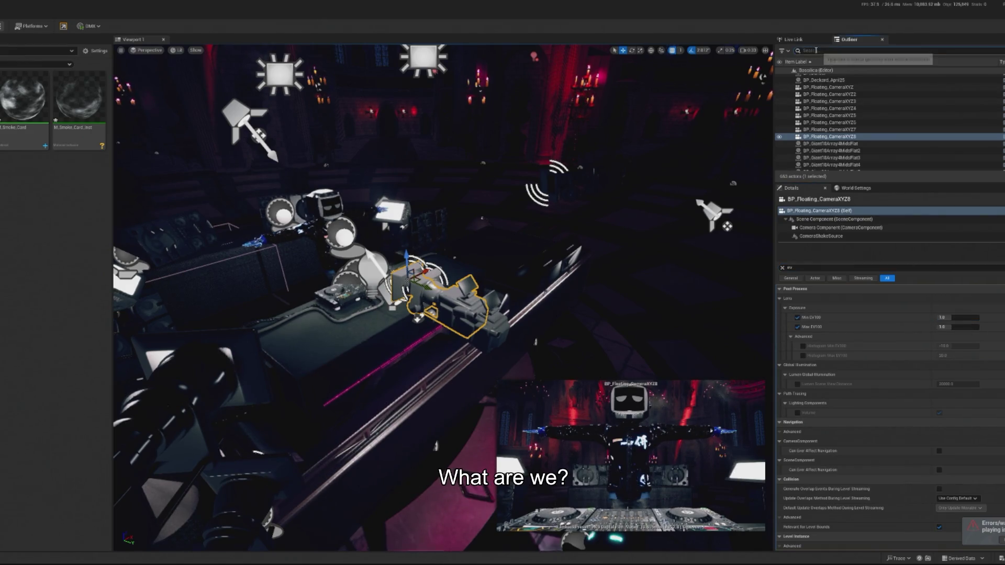
pyautogui.write('post')
pyautogui.moveTo(936, 327); pyautogui.dragTo(890, 326)
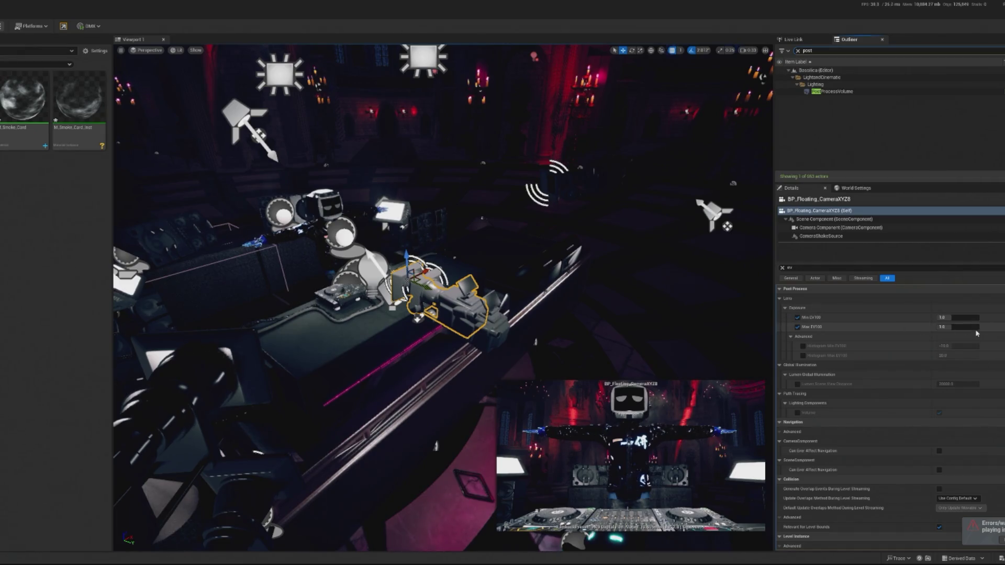
pyautogui.click(817, 92)
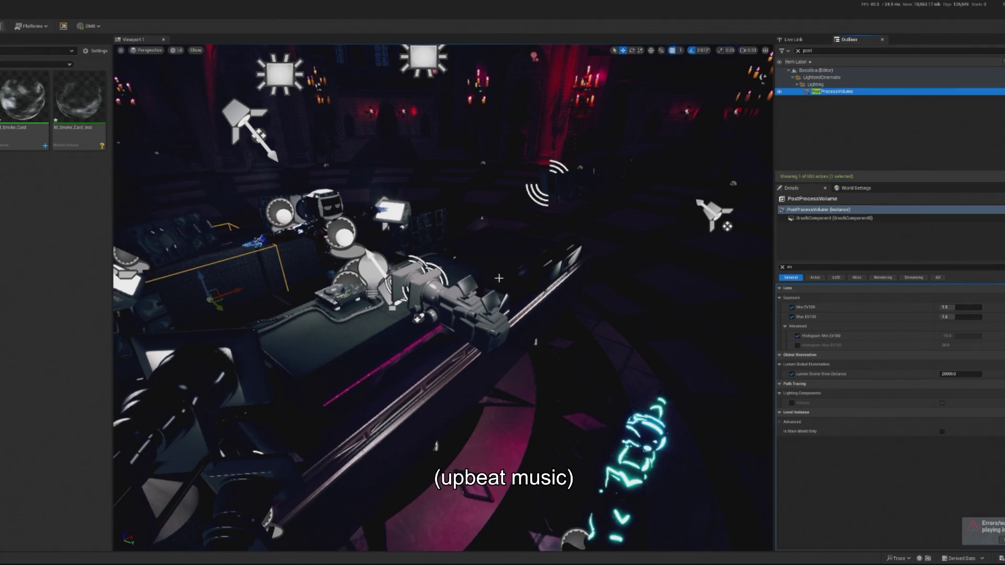
# Step: Reselect BP_Floating_CameraXYZ8, set Min and Max EV100 to 1.0, and start Play
pyautogui.click(419, 287)
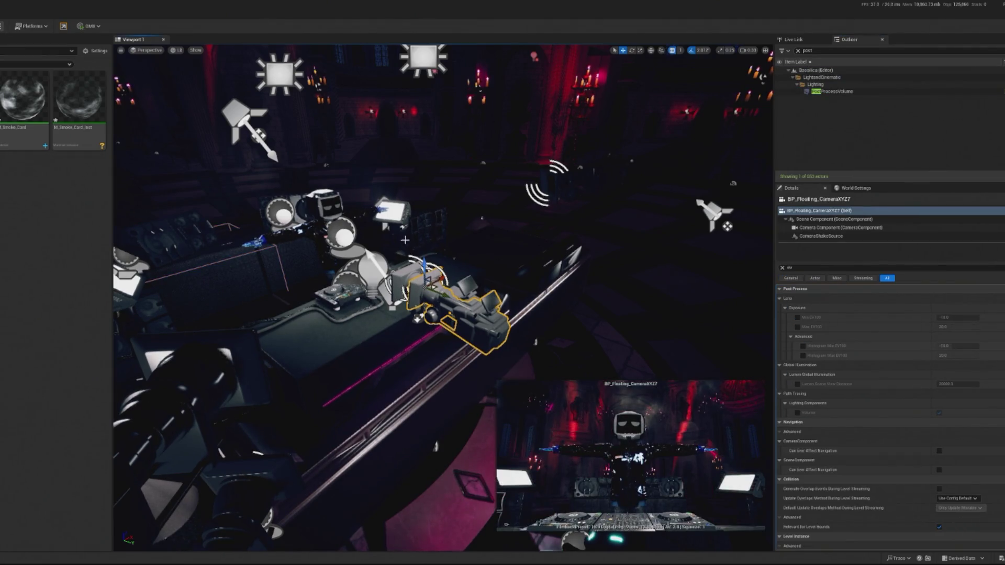
pyautogui.click(435, 296)
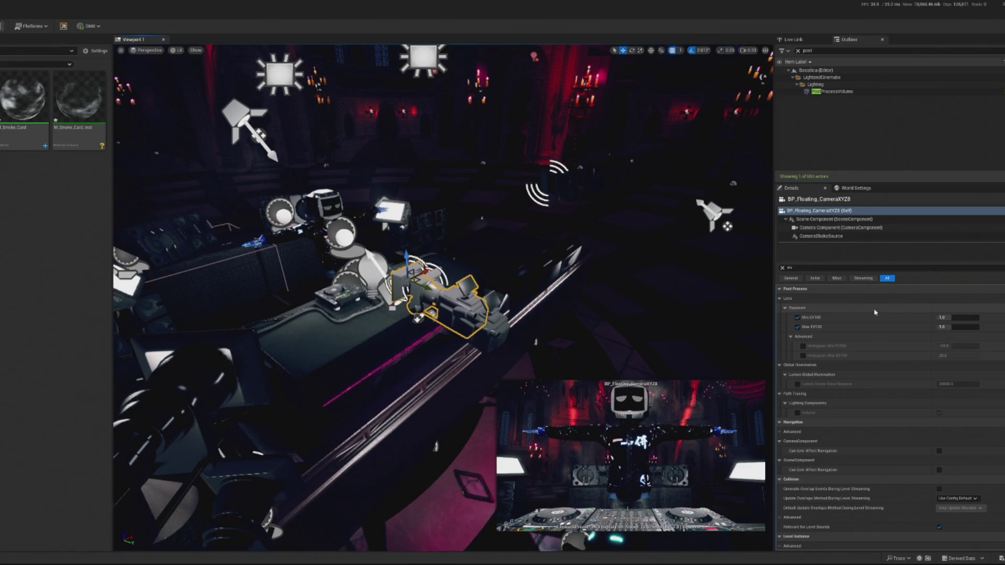
pyautogui.click(957, 319)
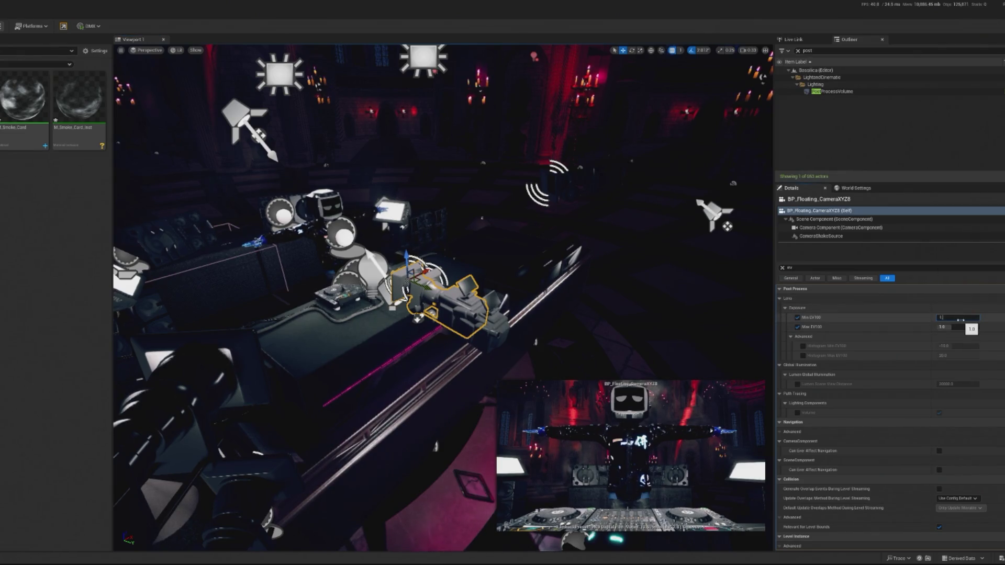
pyautogui.click(951, 326)
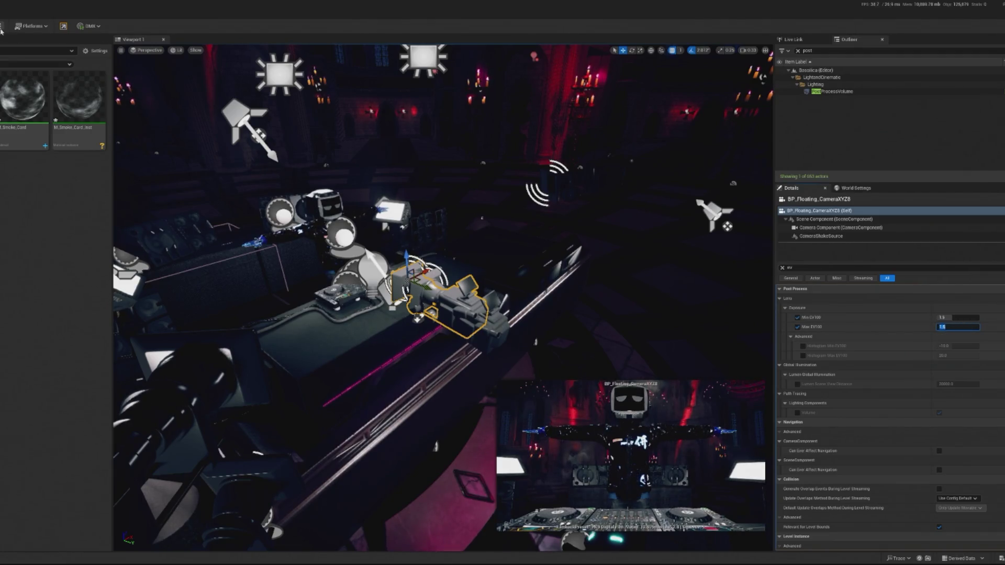
pyautogui.hotkey('alt', 'p')
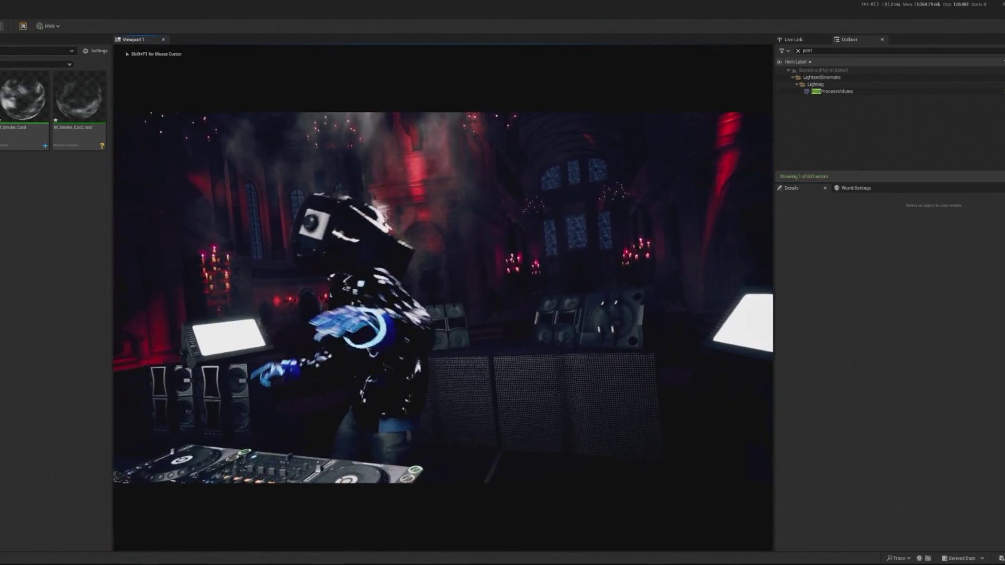
# Step: Try darker Min and Max EV100 values of 2, then 3, and check them in Play
pyautogui.press('Escape')
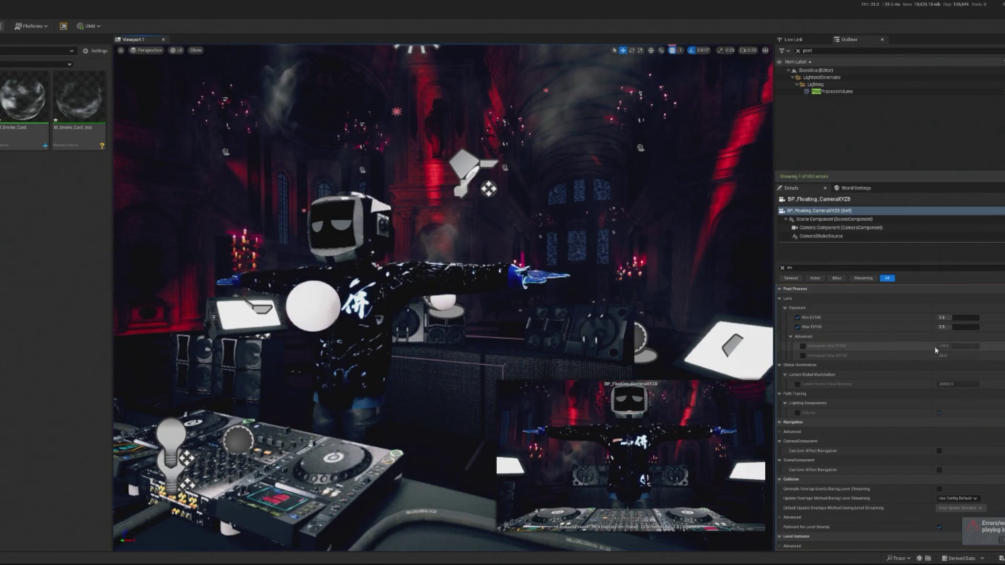
pyautogui.write('2')
pyautogui.click(941, 327)
pyautogui.write('2')
pyautogui.press('Return')
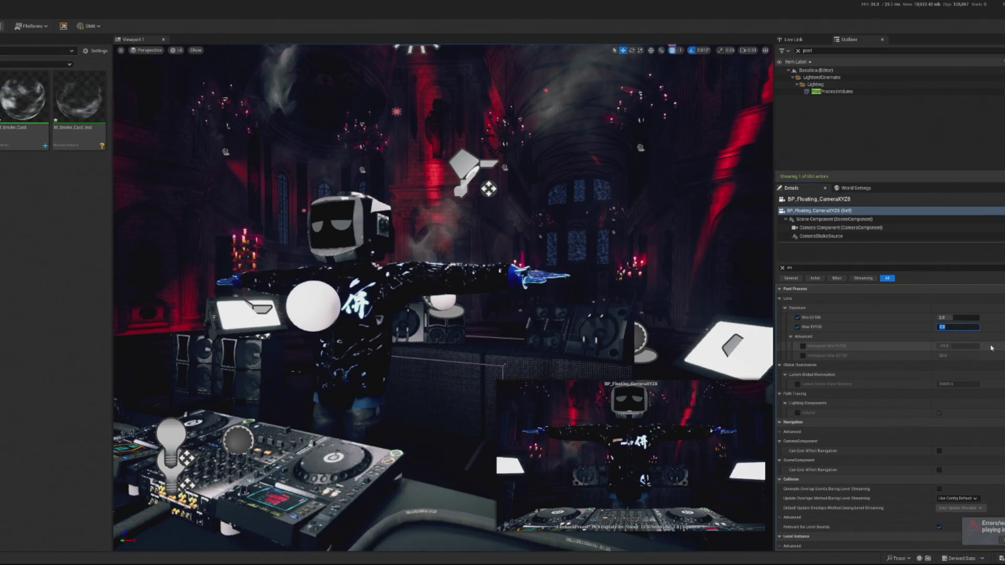
pyautogui.click(958, 317)
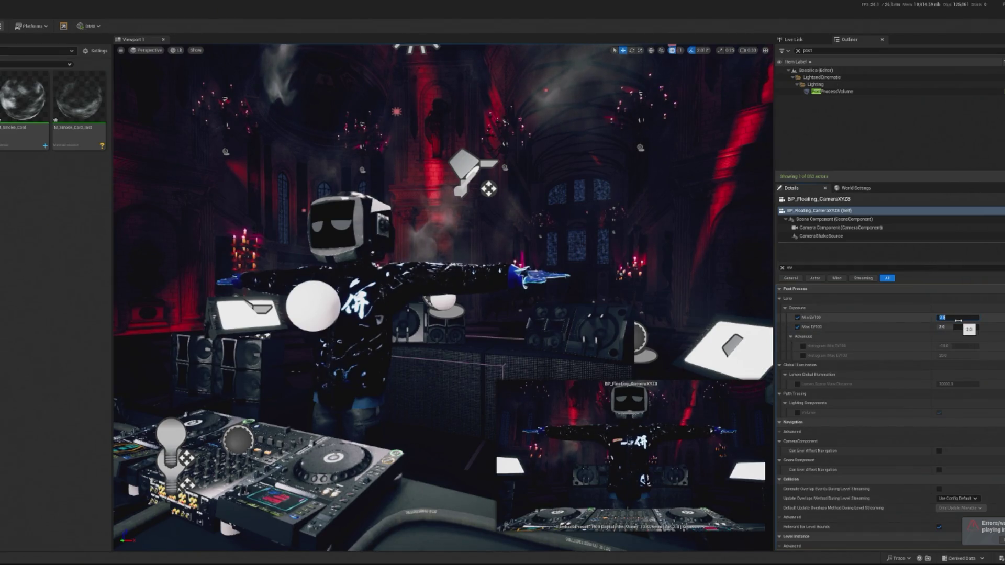
pyautogui.write('3')
pyautogui.click(967, 328)
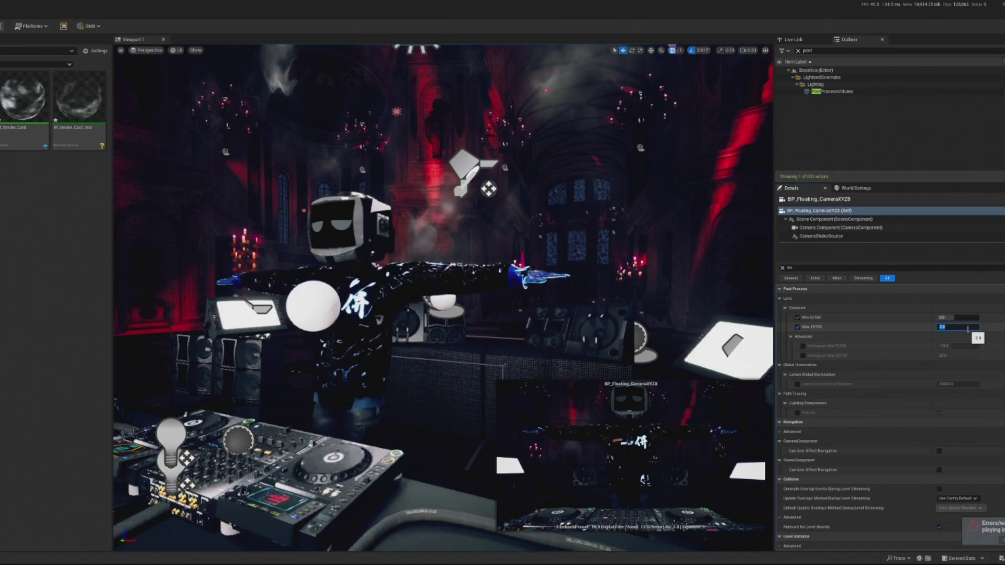
pyautogui.click(972, 317)
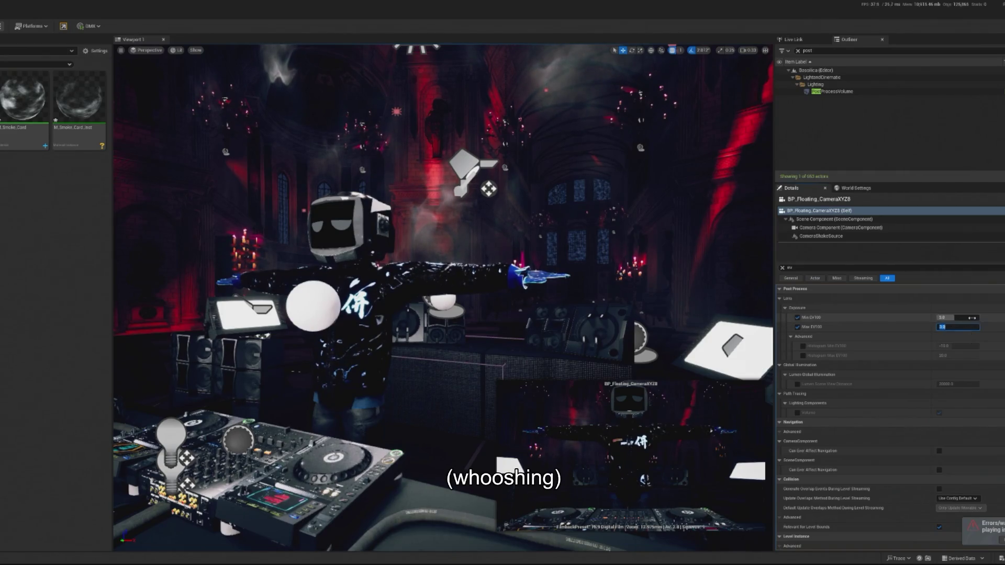
pyautogui.write('4')
pyautogui.click(972, 327)
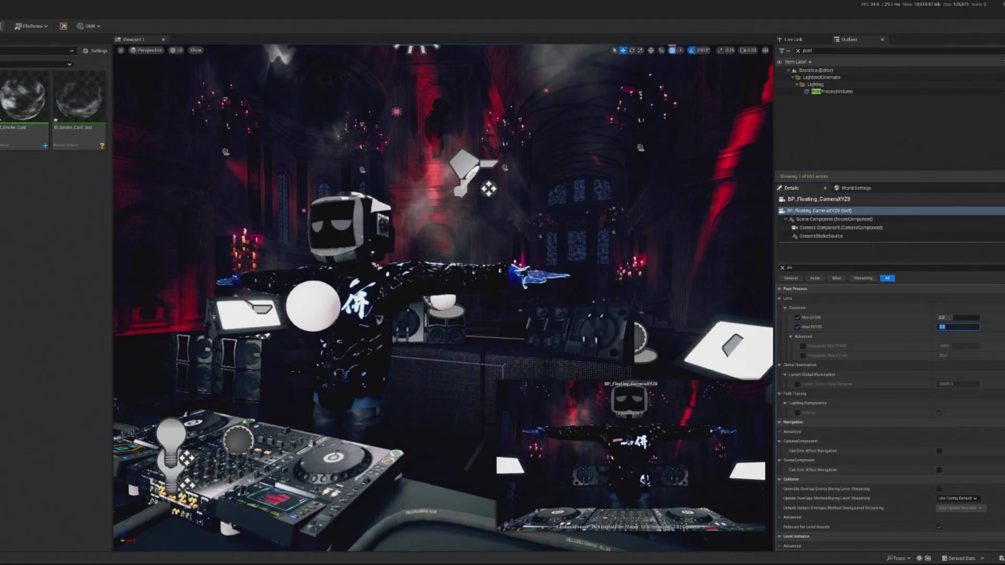
pyautogui.hotkey('alt', 'p')
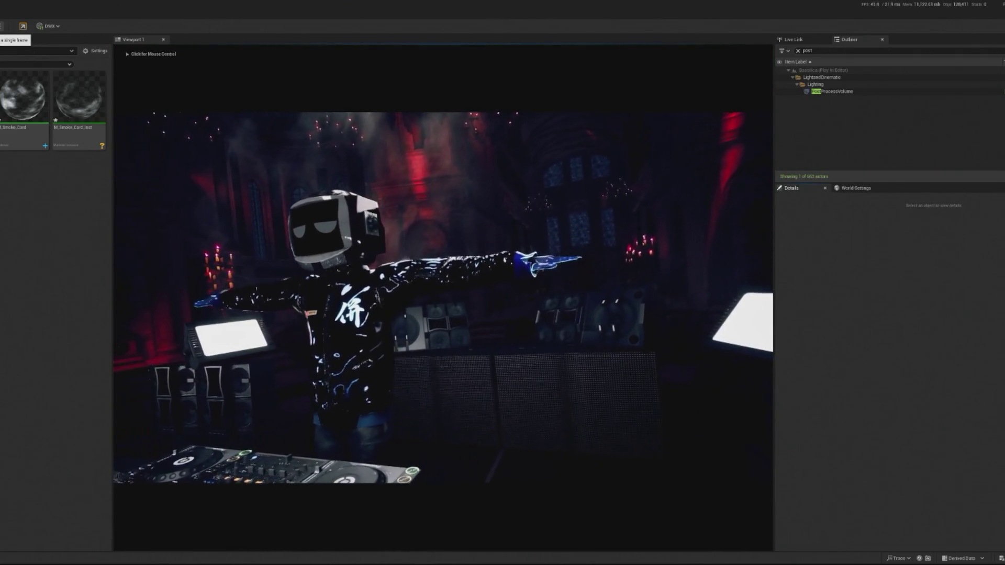
# Step: Stop the preview and set both Min and Max EV100 to 1.5
pyautogui.press('Escape')
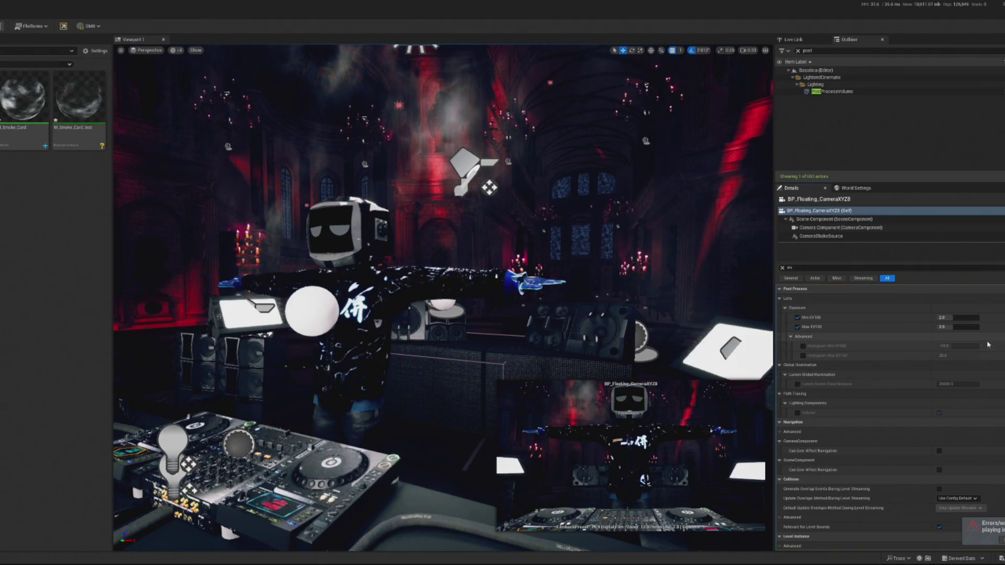
pyautogui.click(970, 318)
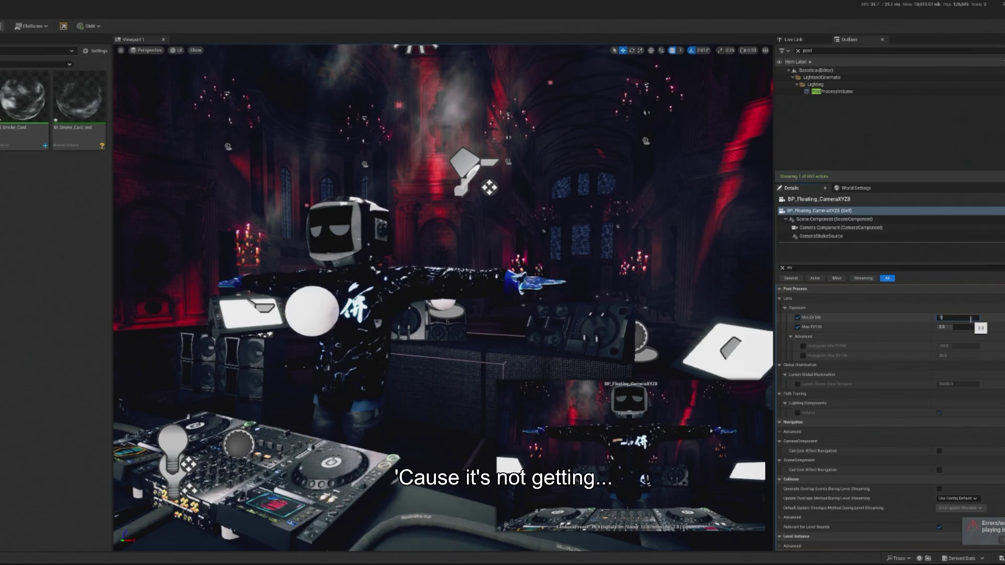
pyautogui.write('.5')
pyautogui.press('Tab')
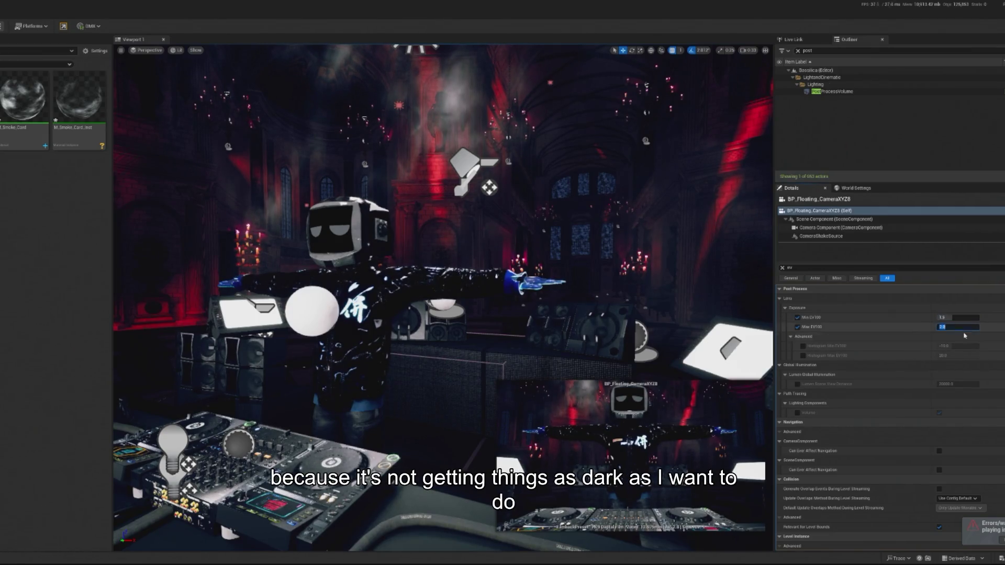
pyautogui.write('.5')
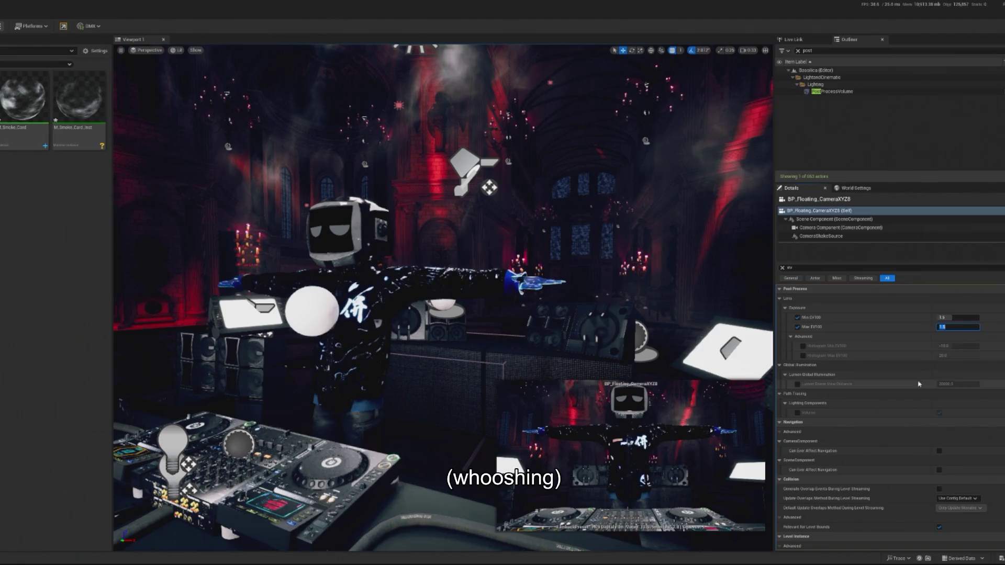
# Step: Select the whole range of BP_Floating_Camera actors and give them Min and Max EV100 of 1.5
pyautogui.click(798, 53)
pyautogui.click(797, 51)
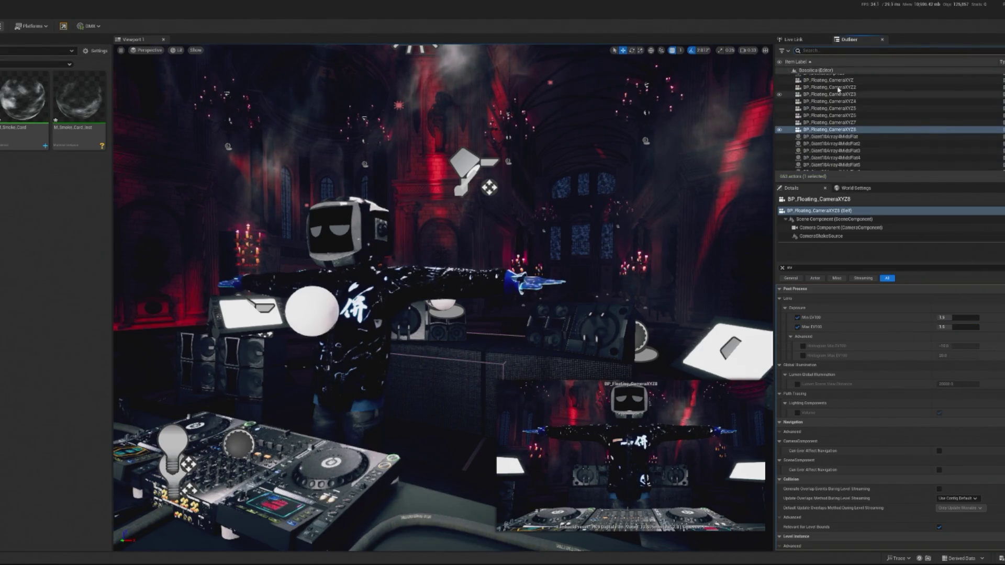
pyautogui.click(875, 127)
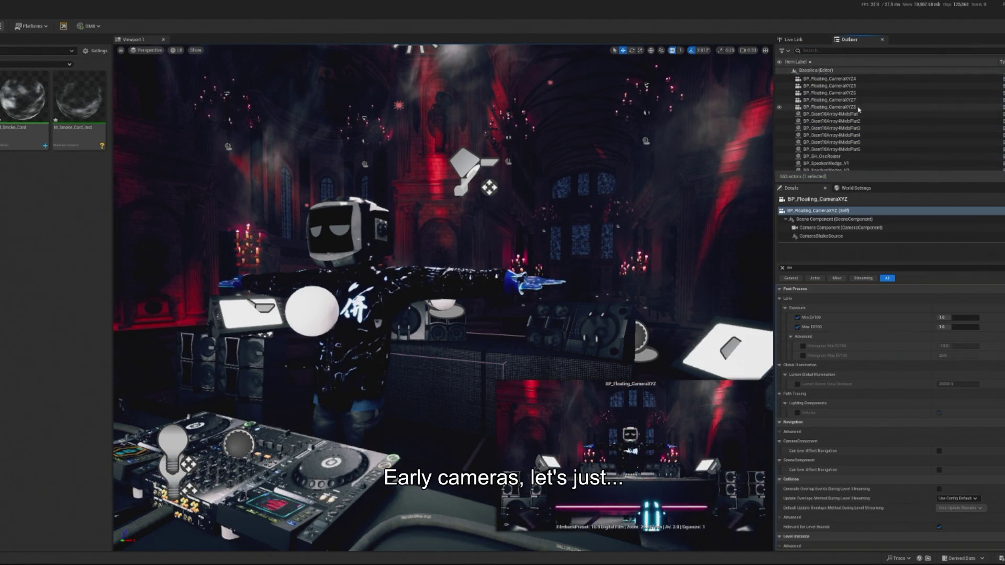
pyautogui.keyDown('shift'); pyautogui.click(858, 106); pyautogui.keyUp('shift')
pyautogui.click(962, 258)
pyautogui.write('1')
pyautogui.click(975, 268)
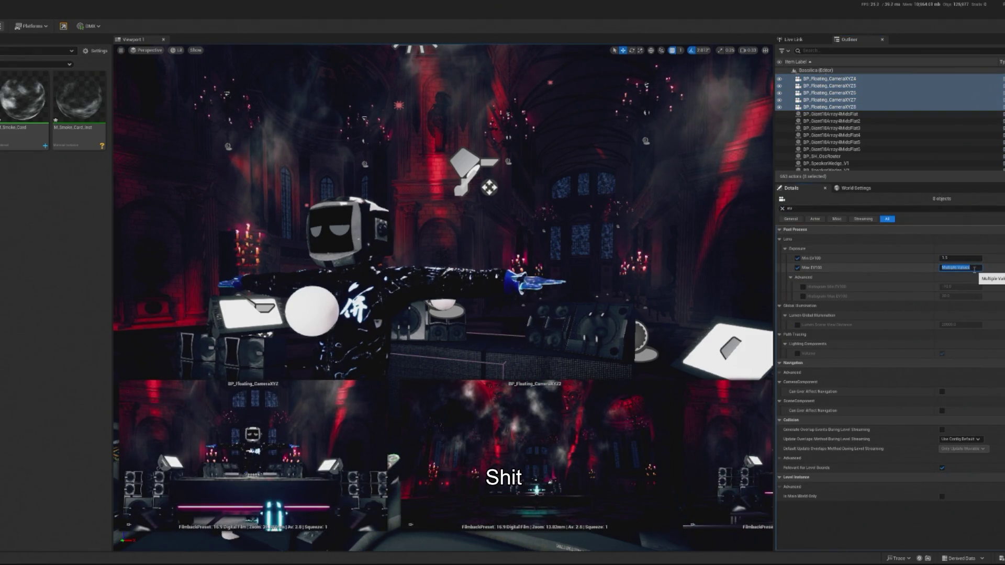
pyautogui.write('1')
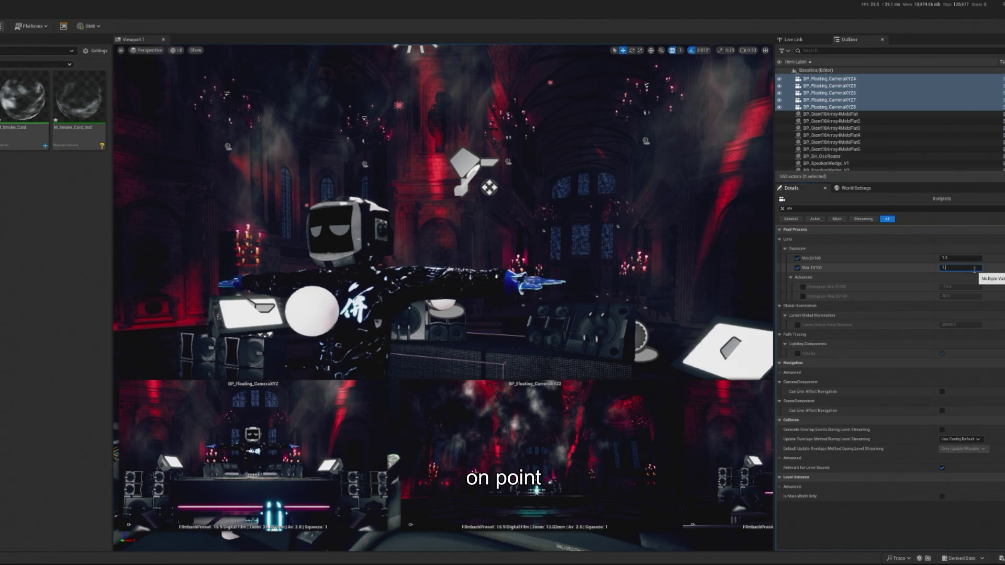
pyautogui.write('.5')
pyautogui.press('Return')
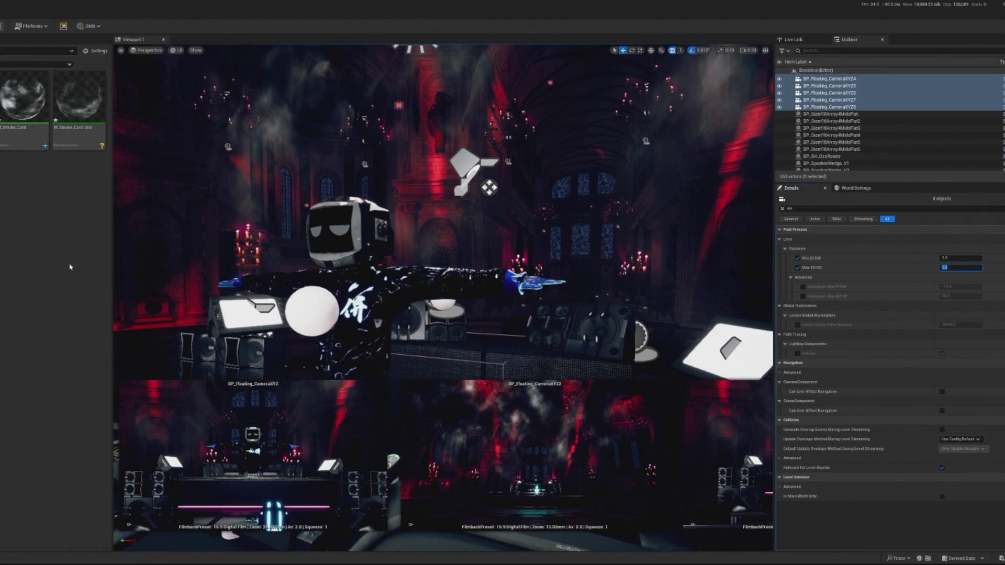
# Step: Find the PostProcessVolume via a 'post' search and look up its global illumination settings
pyautogui.click(822, 50)
pyautogui.write('post')
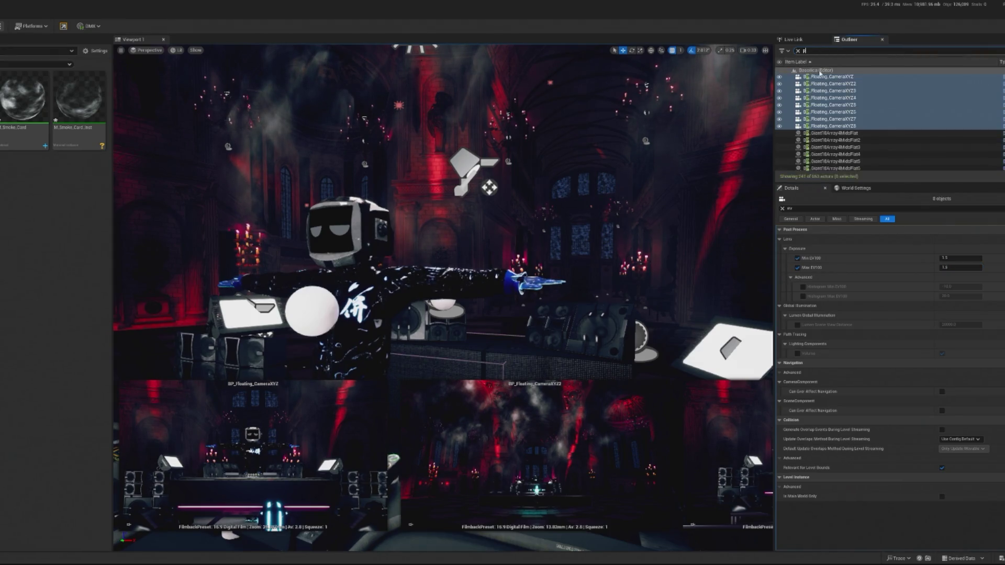
pyautogui.click(831, 91)
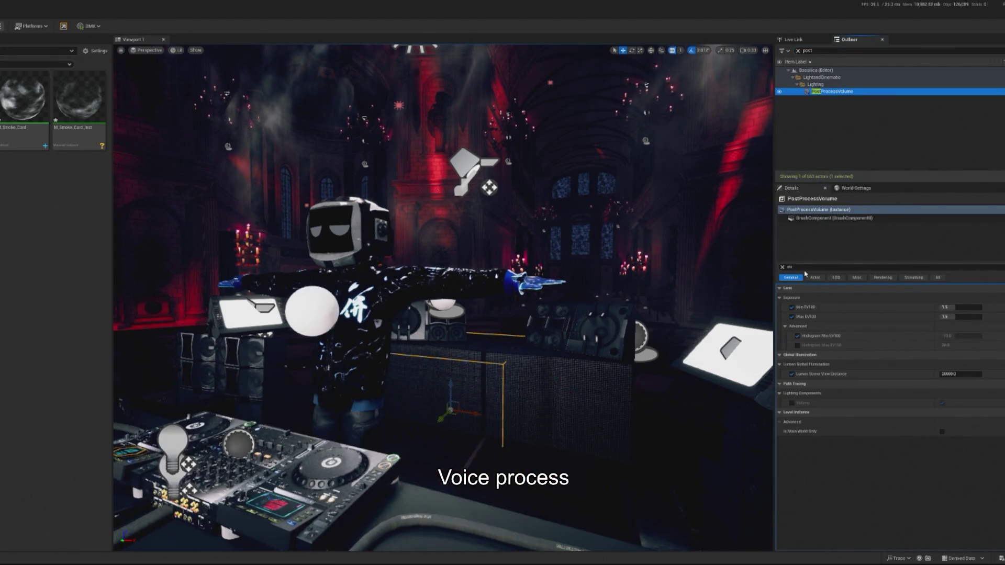
pyautogui.click(804, 267)
pyautogui.write('obal')
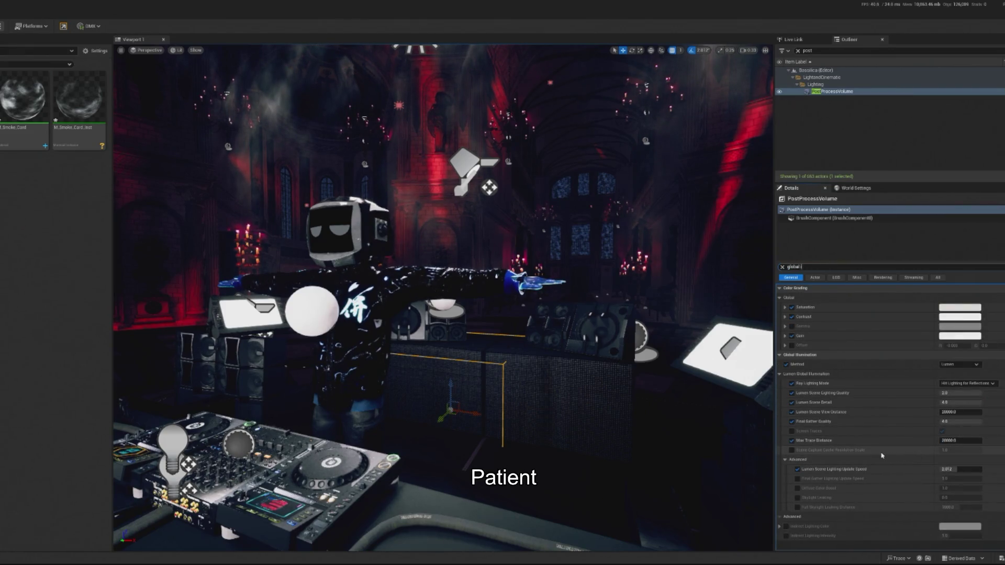
pyautogui.write(' il')
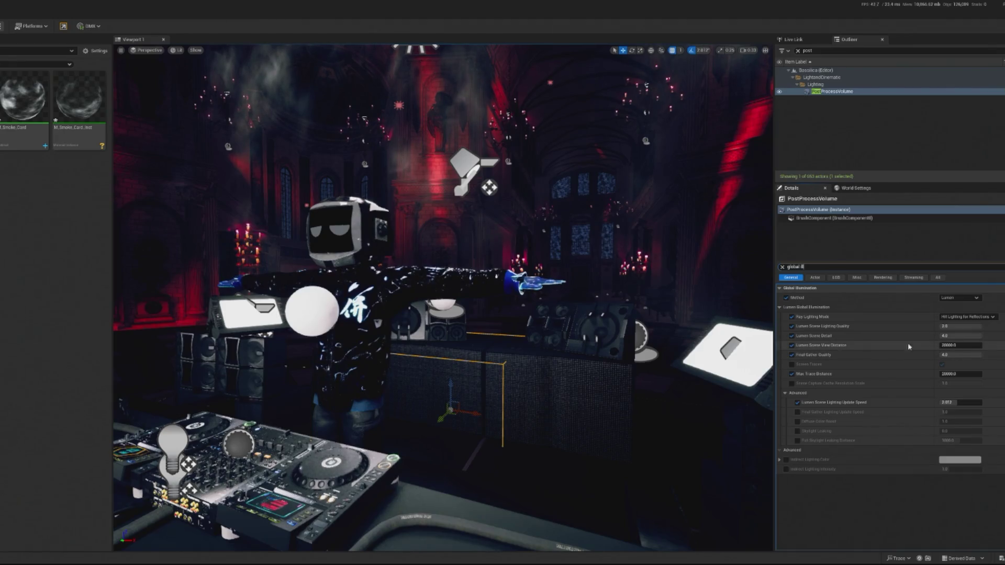
# Step: Enable the post-process volume's Indirect Lighting Intensity override and bring it down to 0
pyautogui.click(786, 469)
pyautogui.moveTo(953, 470); pyautogui.dragTo(942, 469)
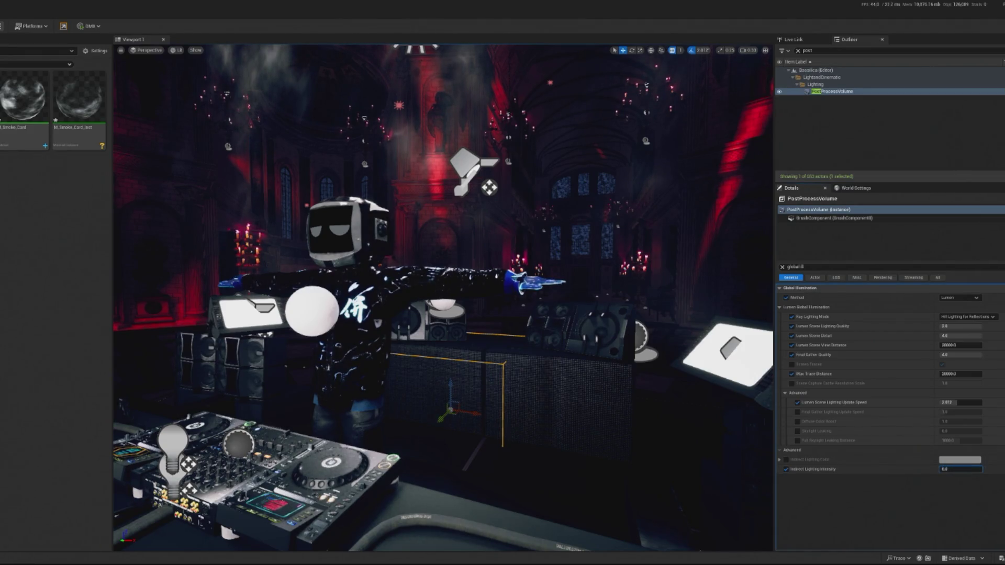
pyautogui.moveTo(942, 469); pyautogui.dragTo(922, 458)
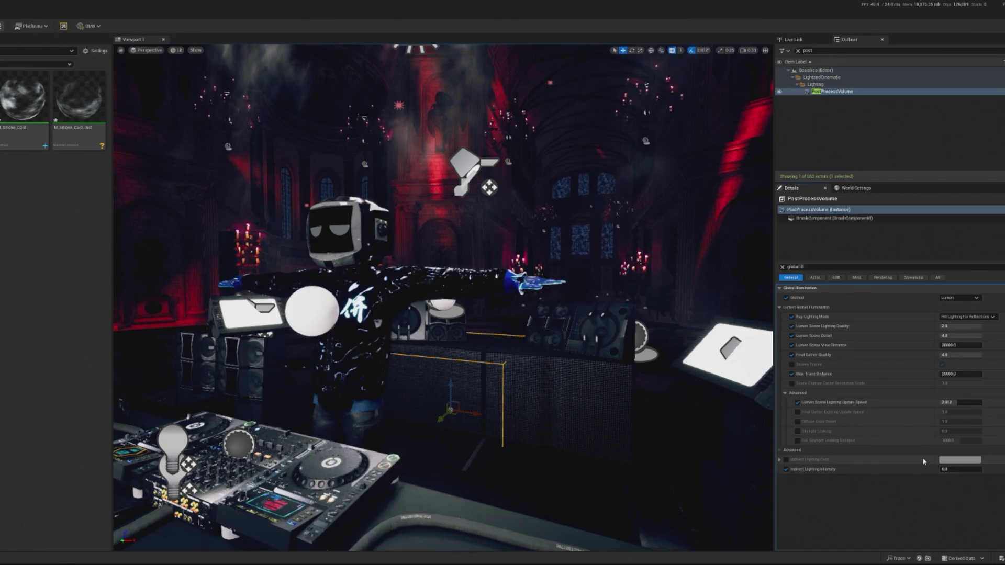
pyautogui.click(952, 469)
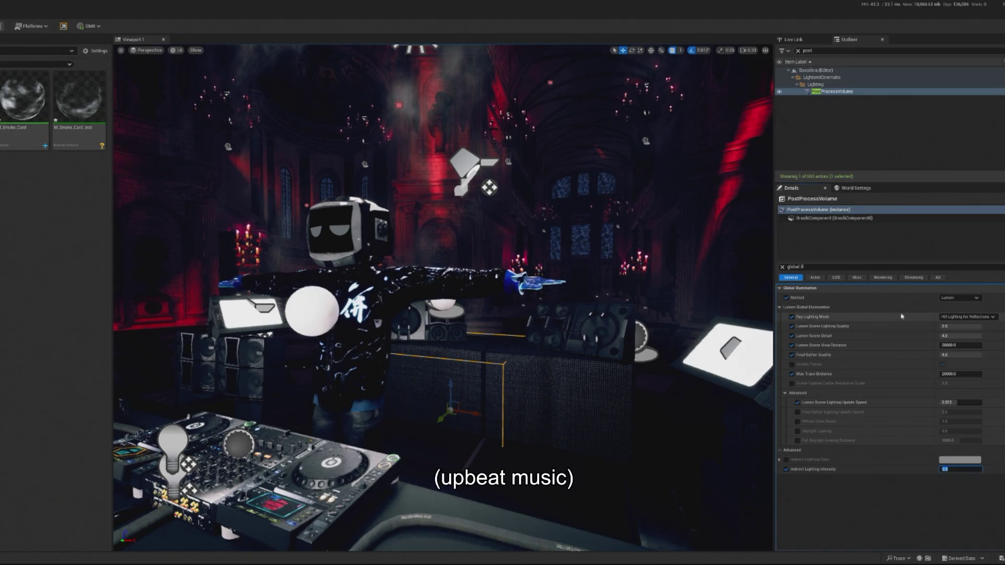
# Step: Set Lumen Scene Lighting Quality to 1.5 and clear the property search
pyautogui.moveTo(960, 326); pyautogui.dragTo(944, 326)
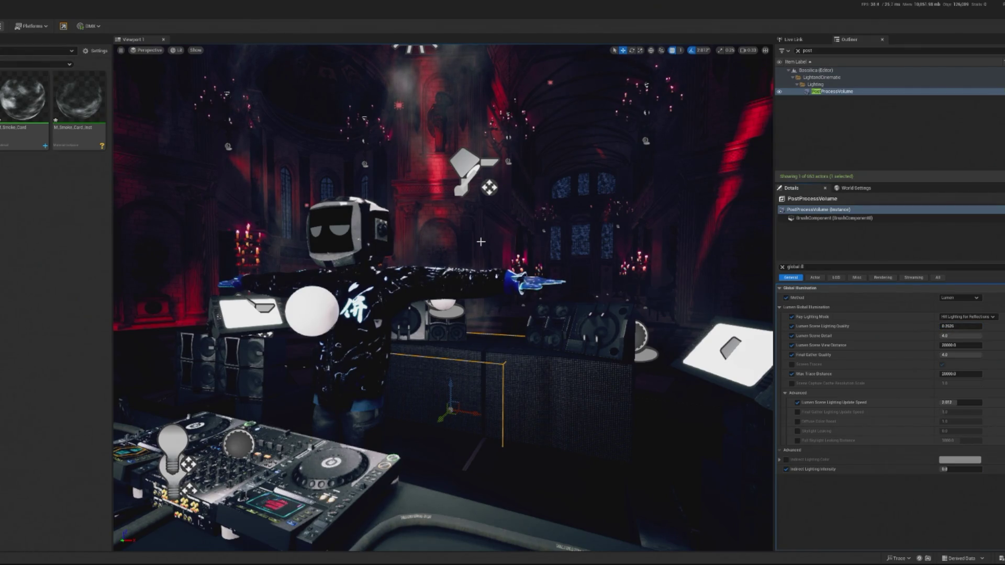
pyautogui.moveTo(950, 326); pyautogui.dragTo(959, 326)
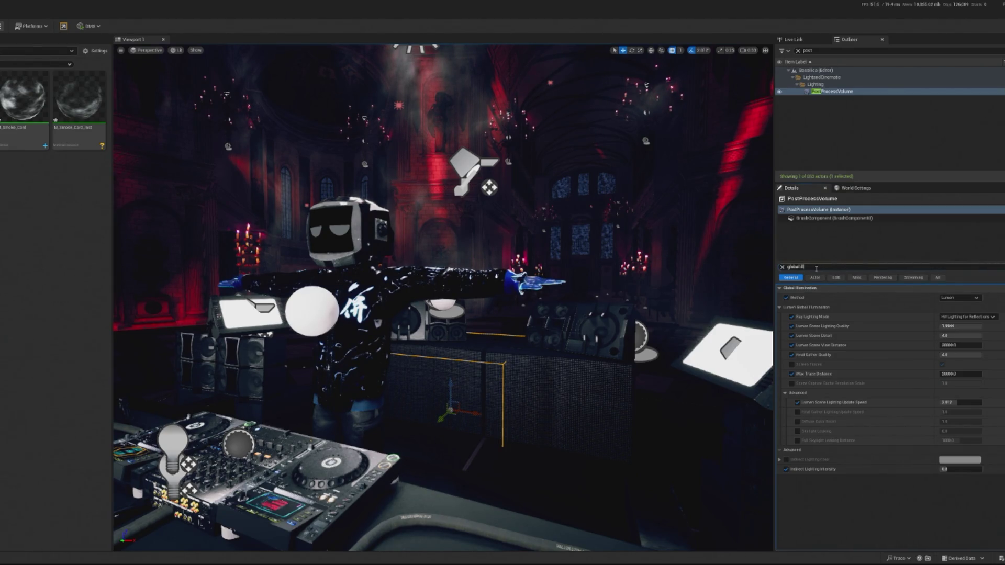
pyautogui.press('BackSpace')
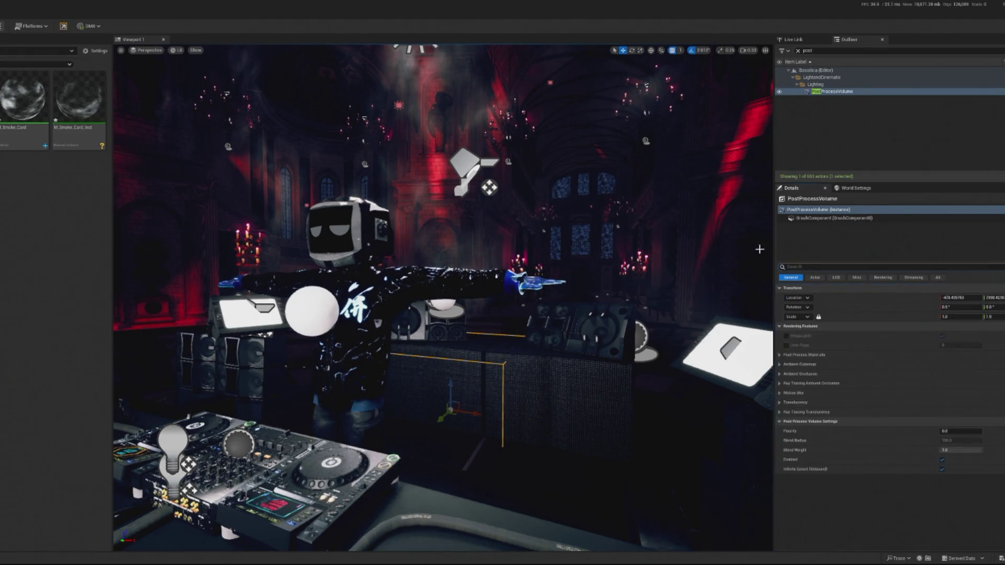
# Step: Filter the Outliner down to the red lights
pyautogui.click(798, 51)
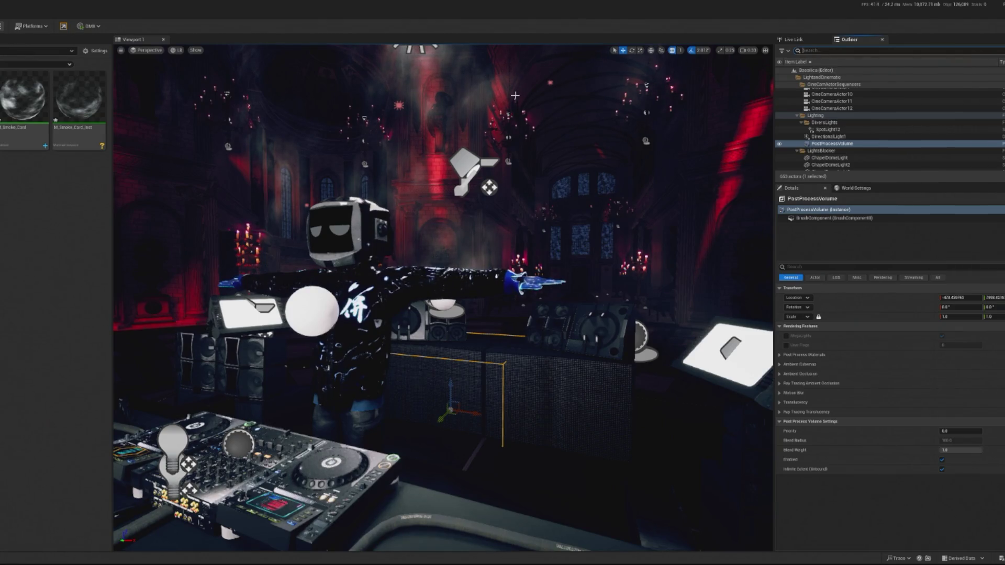
pyautogui.write('logh')
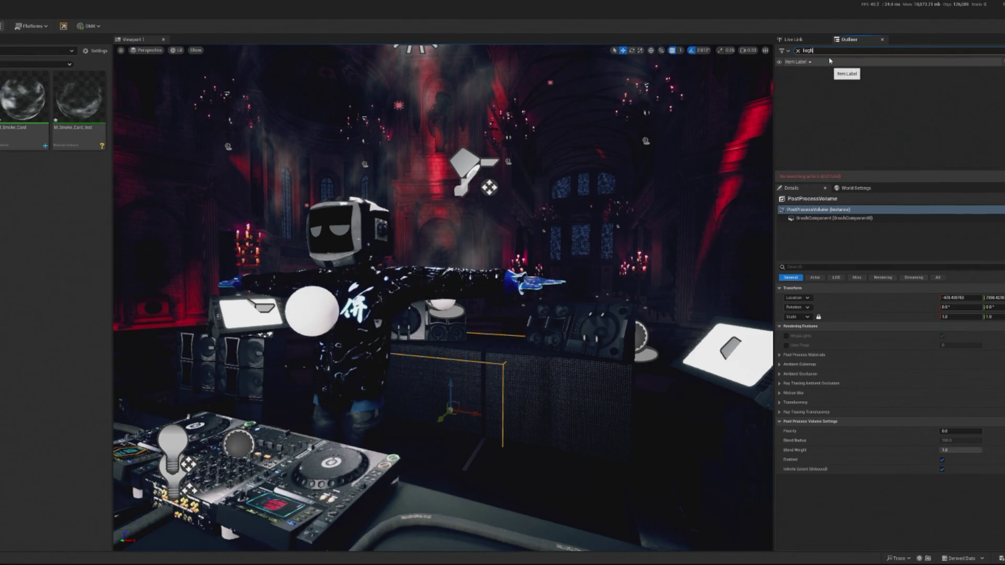
pyautogui.press('BackSpace')
pyautogui.press('BackSpace')
pyautogui.press('BackSpace')
pyautogui.write('ight')
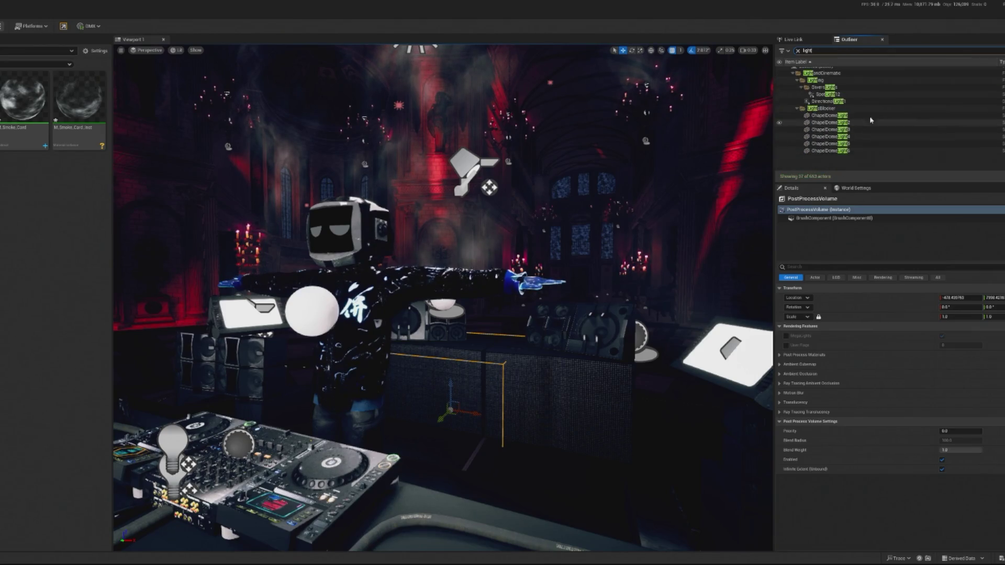
pyautogui.press('BackSpace')
pyautogui.press('BackSpace')
pyautogui.press('BackSpace')
pyautogui.write('red')
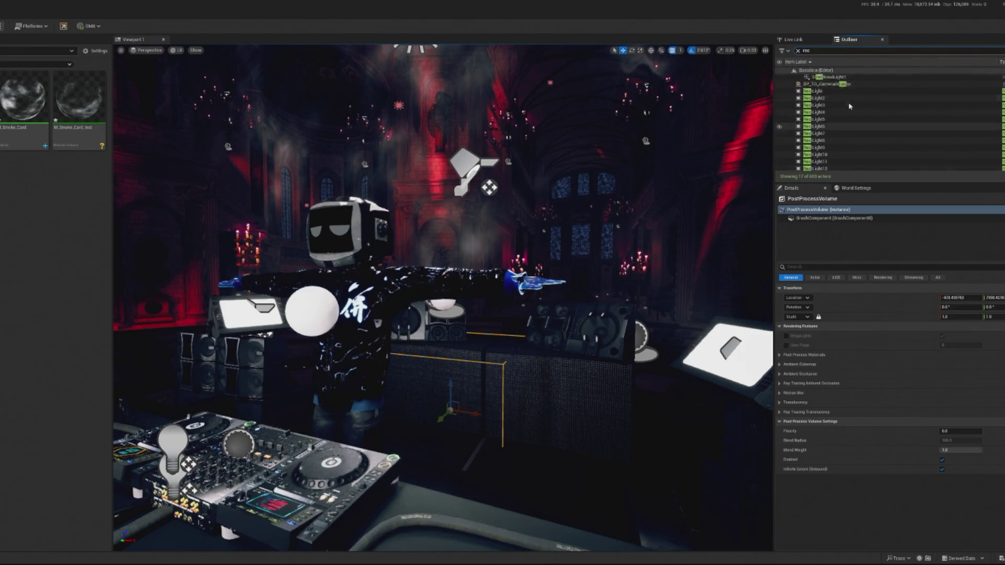
# Step: Select RedLight1–15, set their Indirect Lighting Intensity to 0, and clear the filter
pyautogui.click(814, 105)
pyautogui.scroll(-2, 872, 135)
pyautogui.keyDown('shift'); pyautogui.click(816, 167); pyautogui.keyUp('shift')
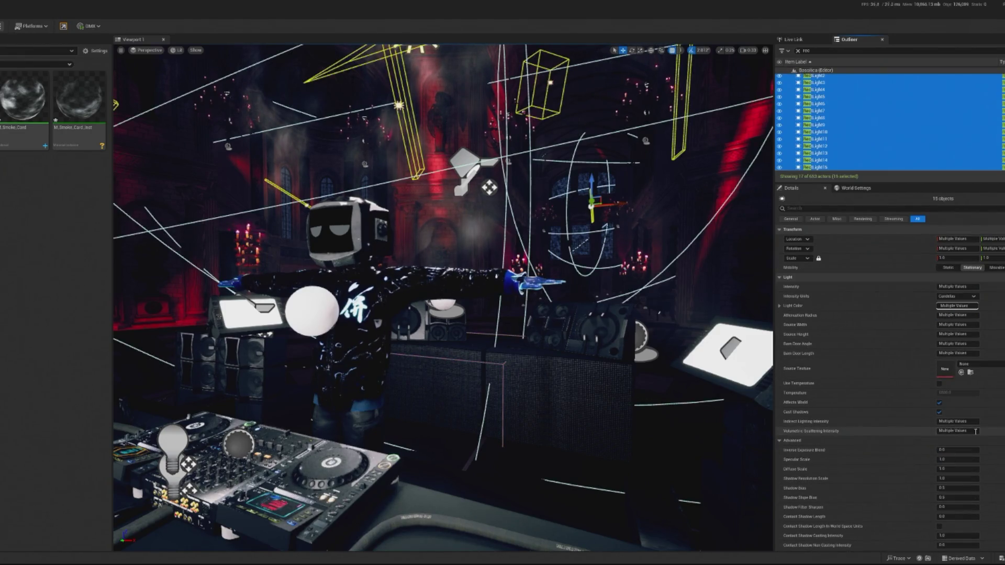
pyautogui.click(965, 422)
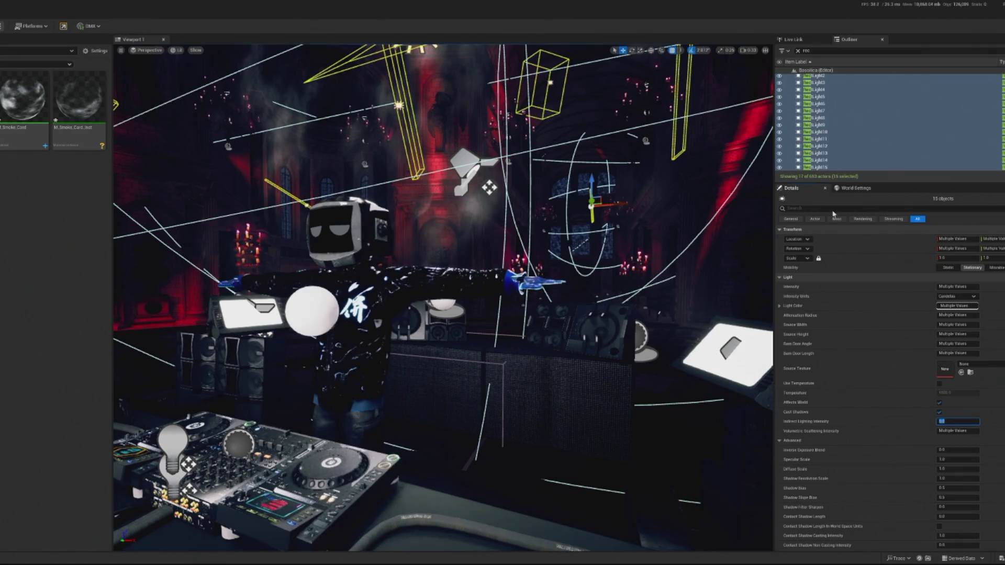
pyautogui.click(798, 50)
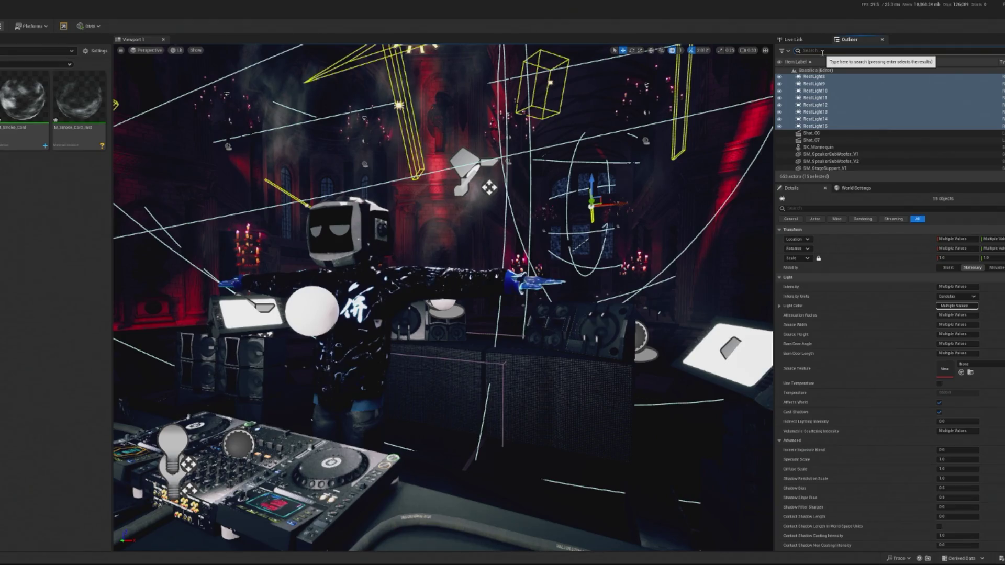
# Step: Select DirectionalLight1, try a 150 lux intensity, then settle it at 0 lux
pyautogui.write('di')
pyautogui.press('Return')
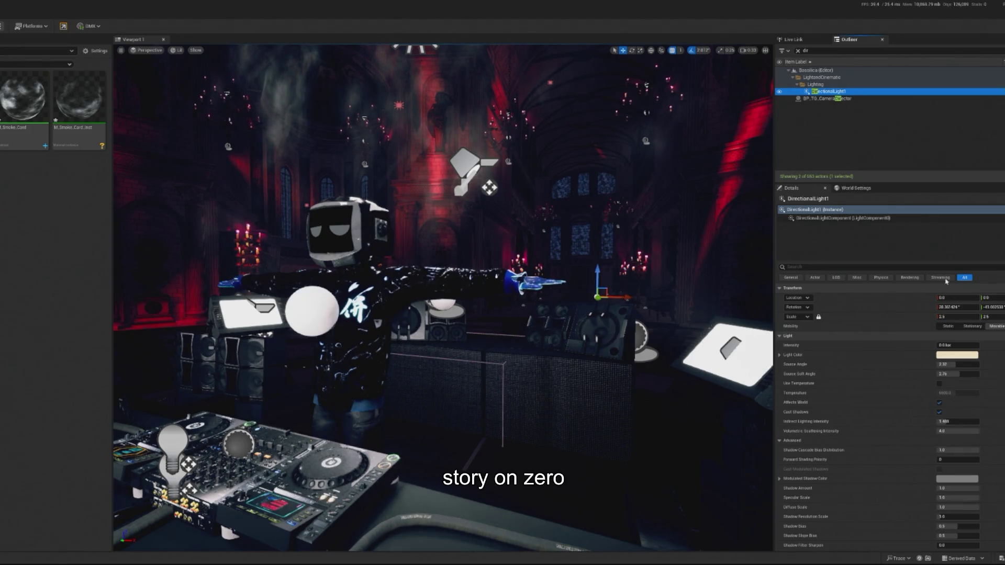
pyautogui.click(957, 346)
pyautogui.write('150')
pyautogui.press('Return')
pyautogui.write('0')
pyautogui.press('Return')
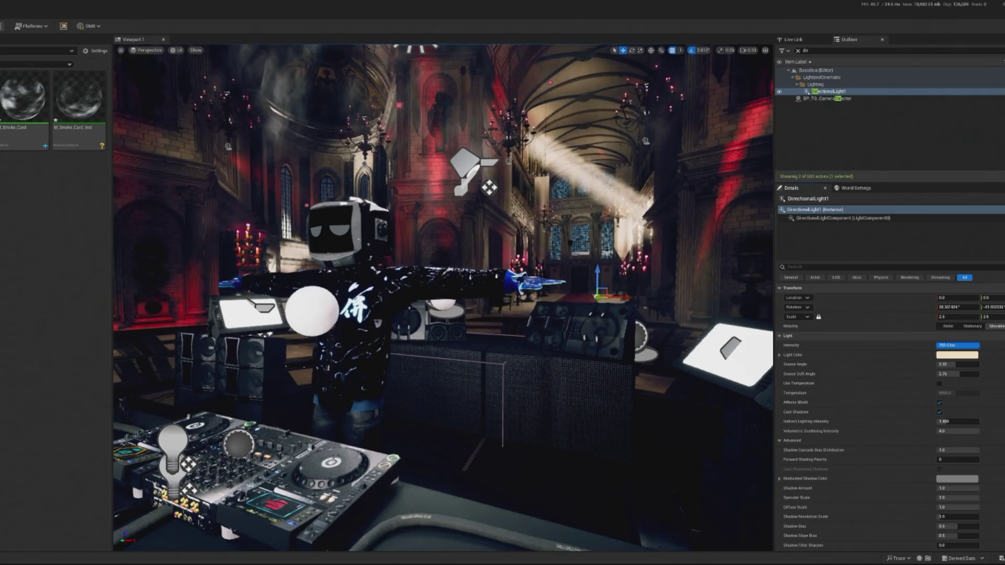
pyautogui.click(798, 51)
pyautogui.write('sky')
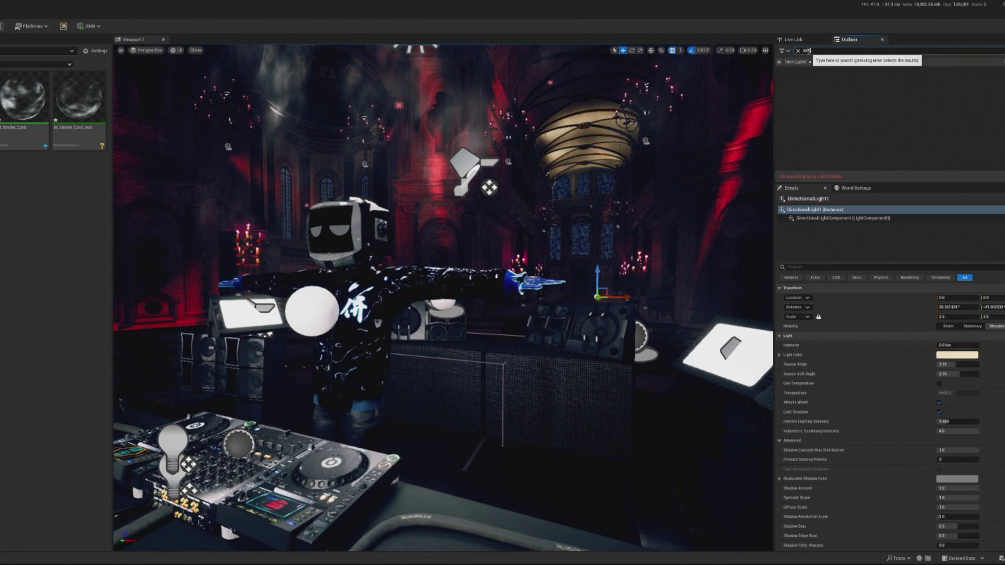
pyautogui.press('BackSpace')
pyautogui.press('BackSpace')
pyautogui.press('BackSpace')
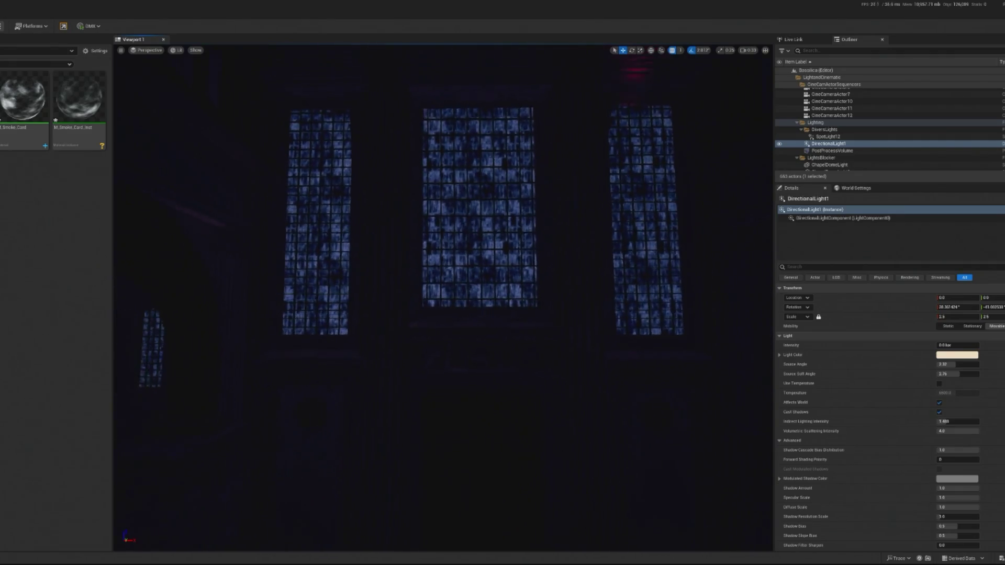
# Step: Select the MainEntrance mesh, open its stained-glass material slot, and filter Details by 'light'
pyautogui.click(602, 471)
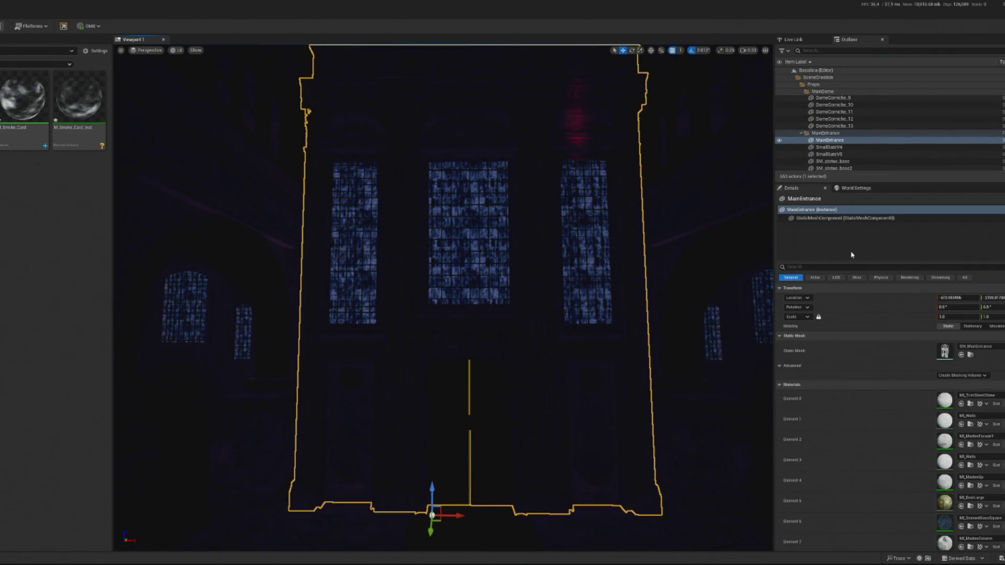
pyautogui.doubleClick(944, 522)
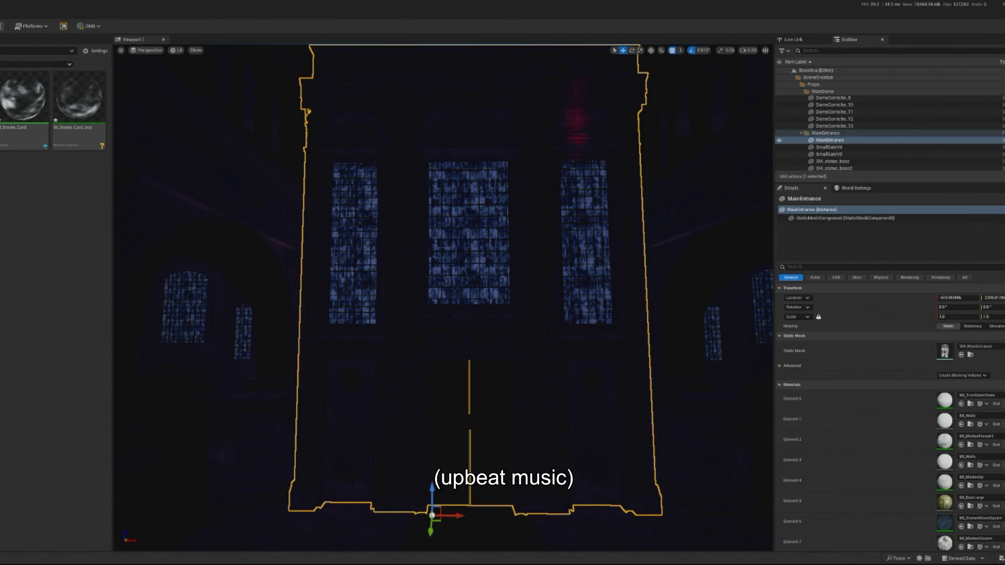
pyautogui.scroll(-2, 890, 393)
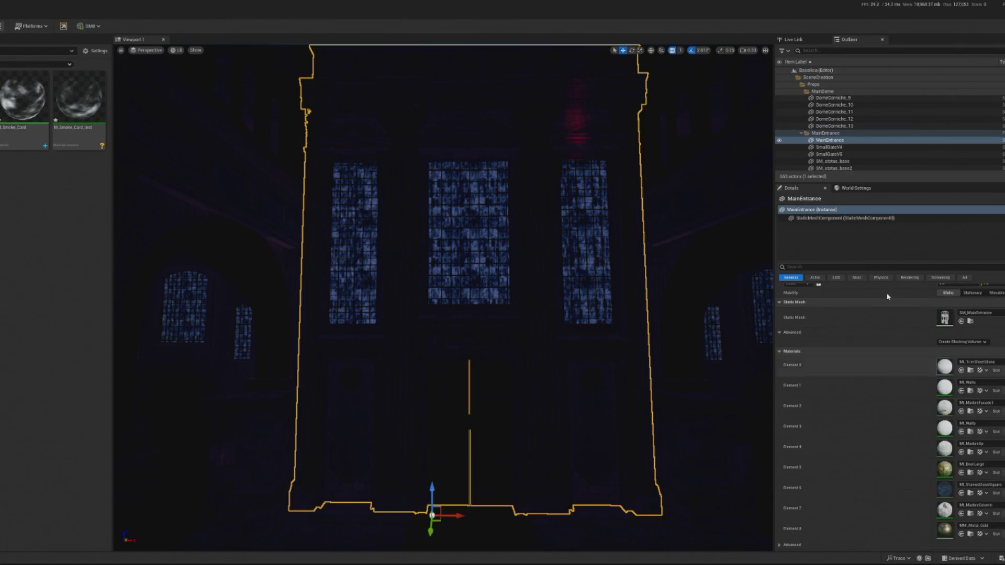
pyautogui.click(826, 267)
pyautogui.write('light')
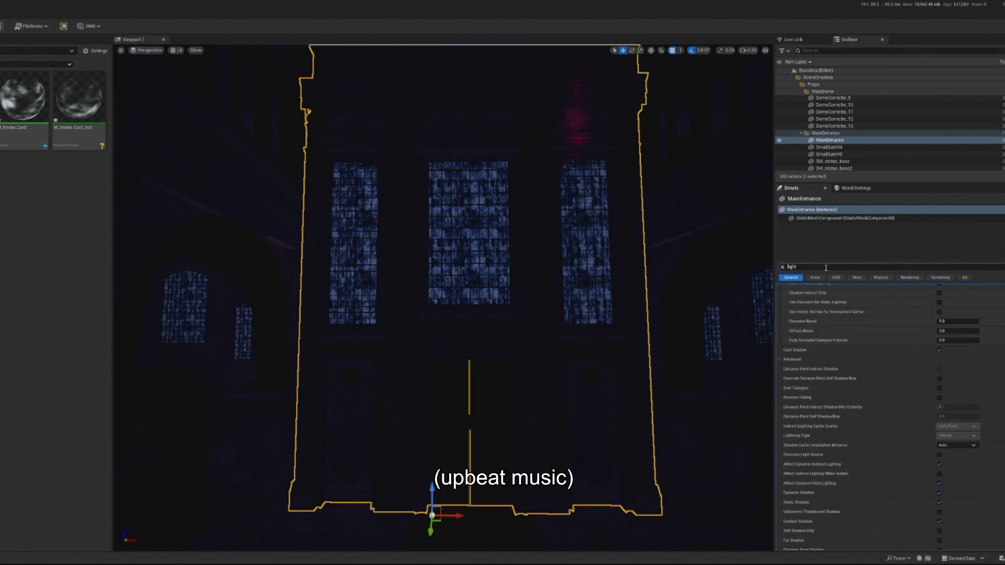
pyautogui.scroll(2, 916, 367)
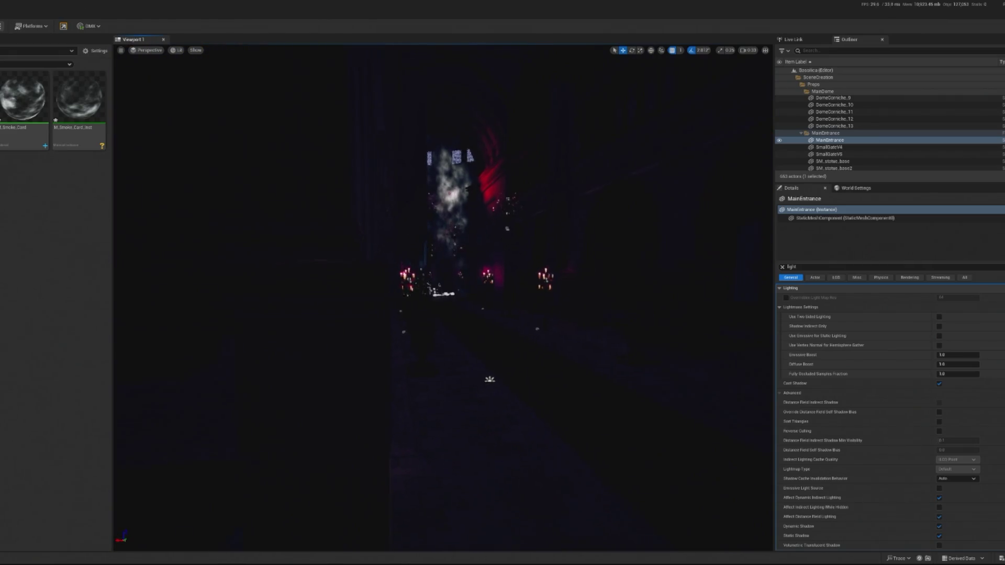
# Step: Clear the Details filter, select BP_Candlestick3, and start Play In Editor with Alt+P
pyautogui.click(781, 267)
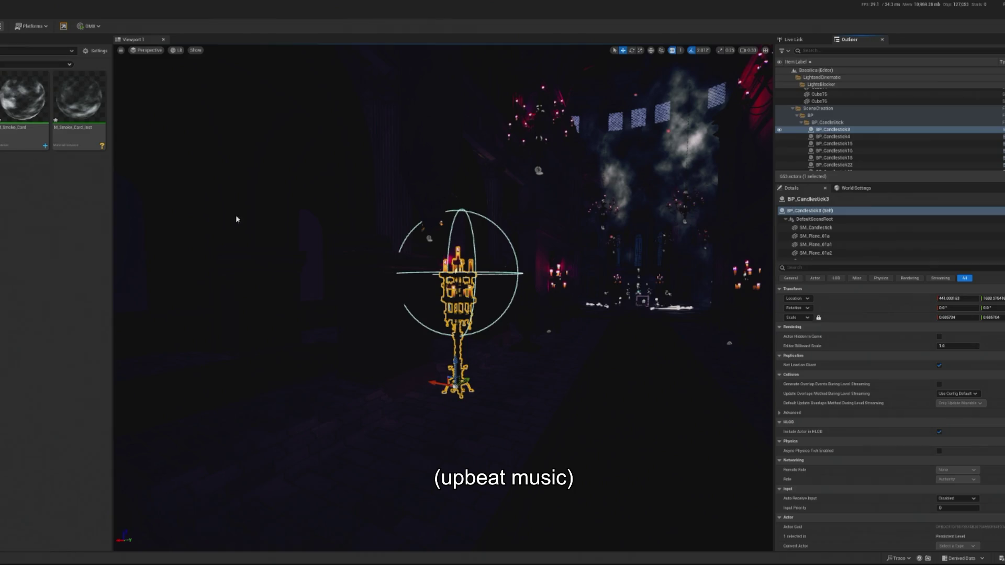
pyautogui.hotkey('ctrl', 'e')
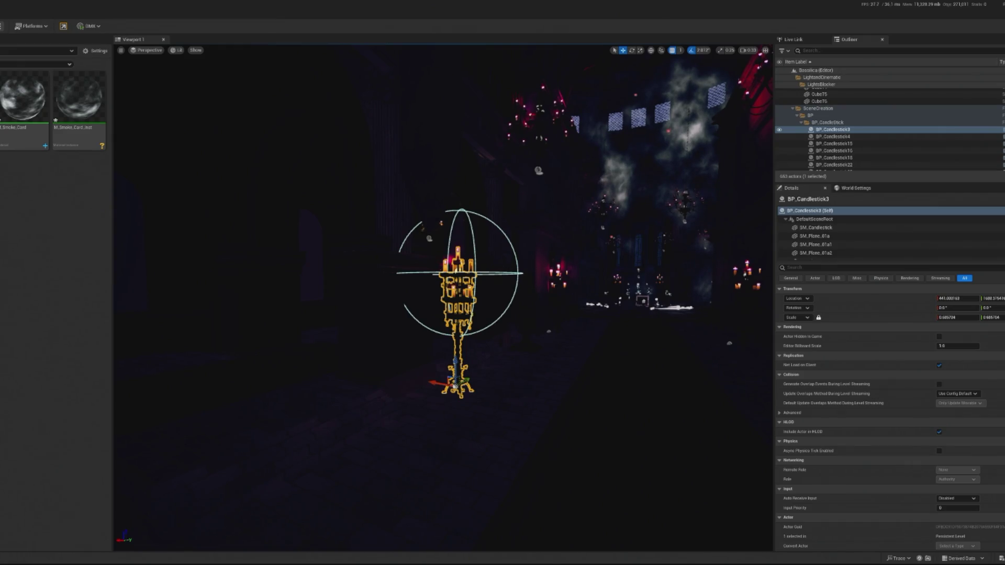
pyautogui.click(832, 129)
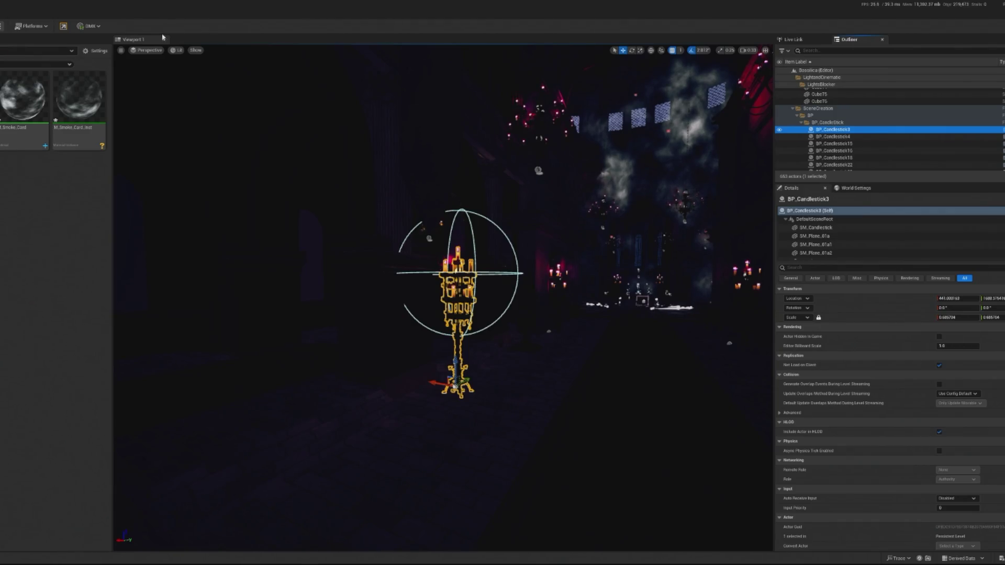
pyautogui.hotkey('alt', 'p')
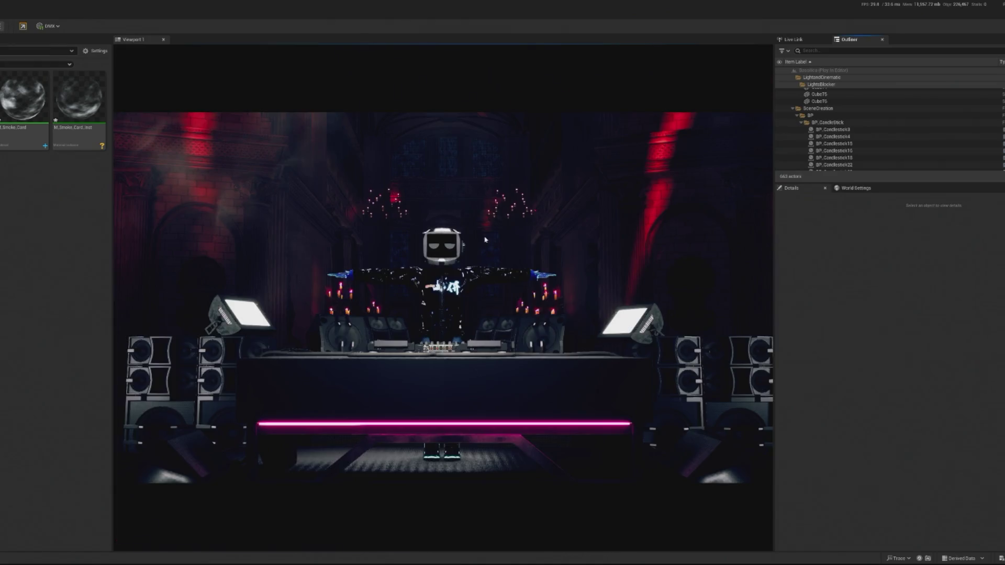
pyautogui.press('Escape')
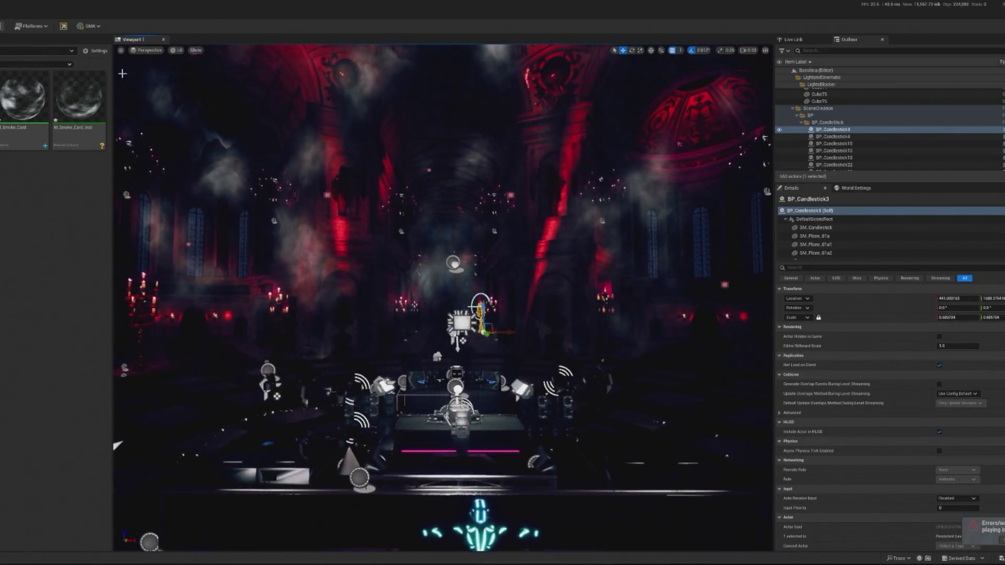
pyautogui.hotkey('alt', 'p')
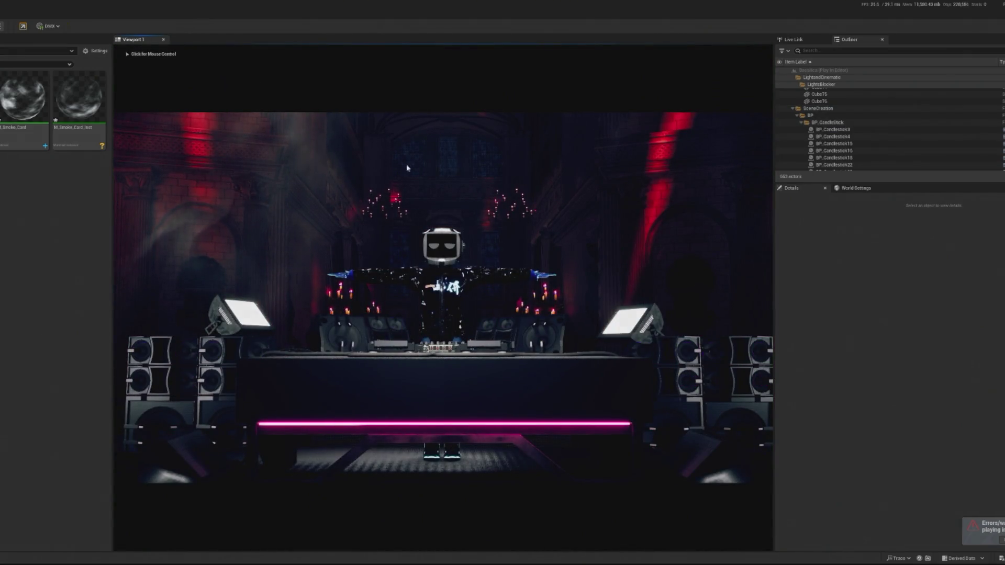
pyautogui.press('super+shift+s')
pyautogui.moveTo(282, 87)
pyautogui.mouseDown()
pyautogui.moveTo(623, 397)
pyautogui.moveTo(620, 490)
pyautogui.mouseUp()
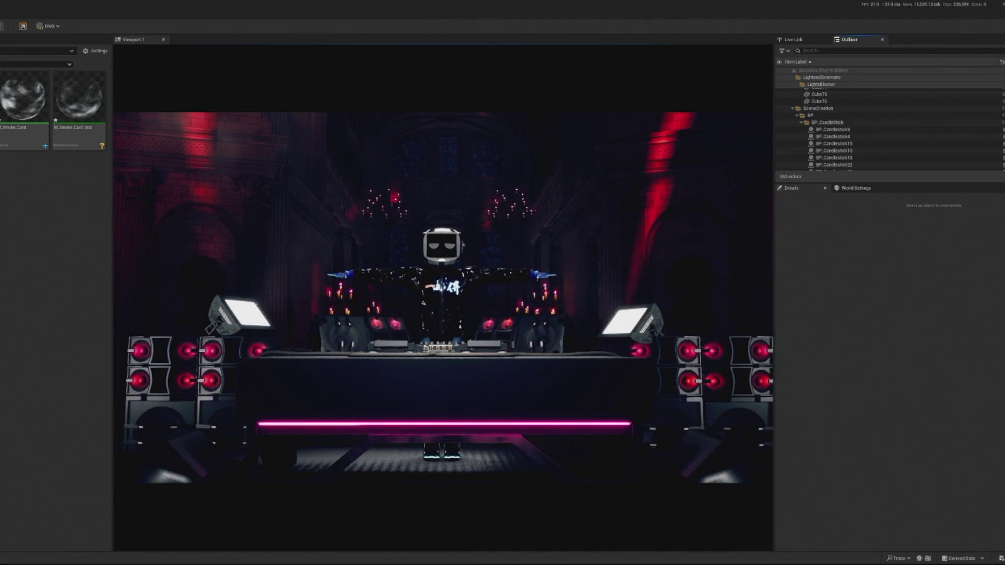
# Step: Search the Outliner for 'post' and select the PostProcessVolume
pyautogui.click(825, 50)
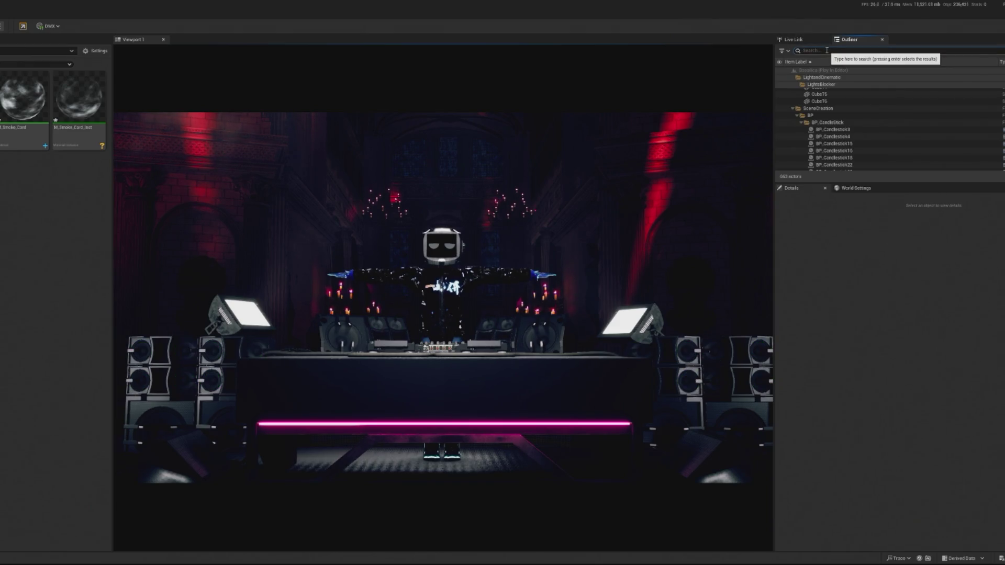
pyautogui.write('sky')
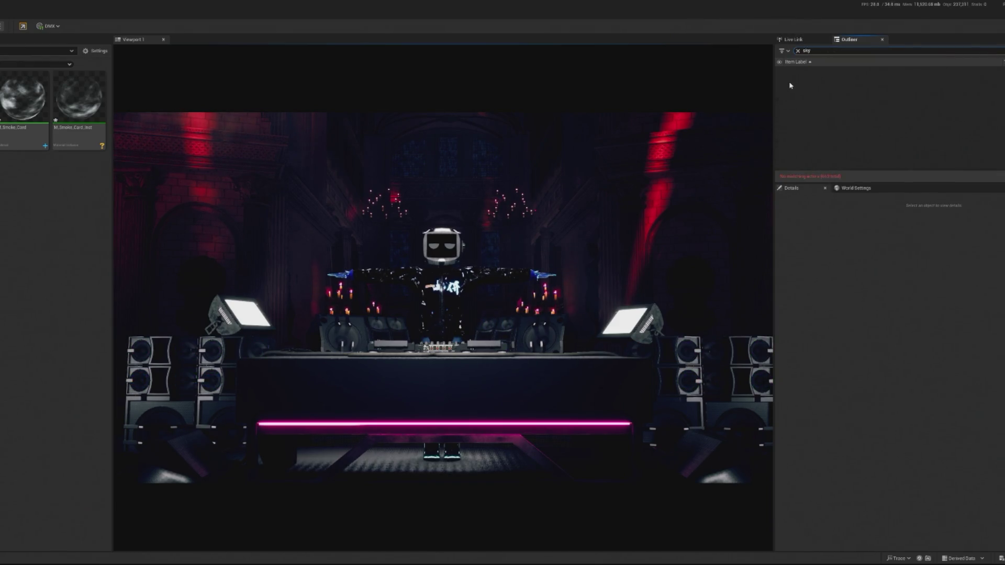
pyautogui.press('BackSpace')
pyautogui.press('BackSpace')
pyautogui.press('BackSpace')
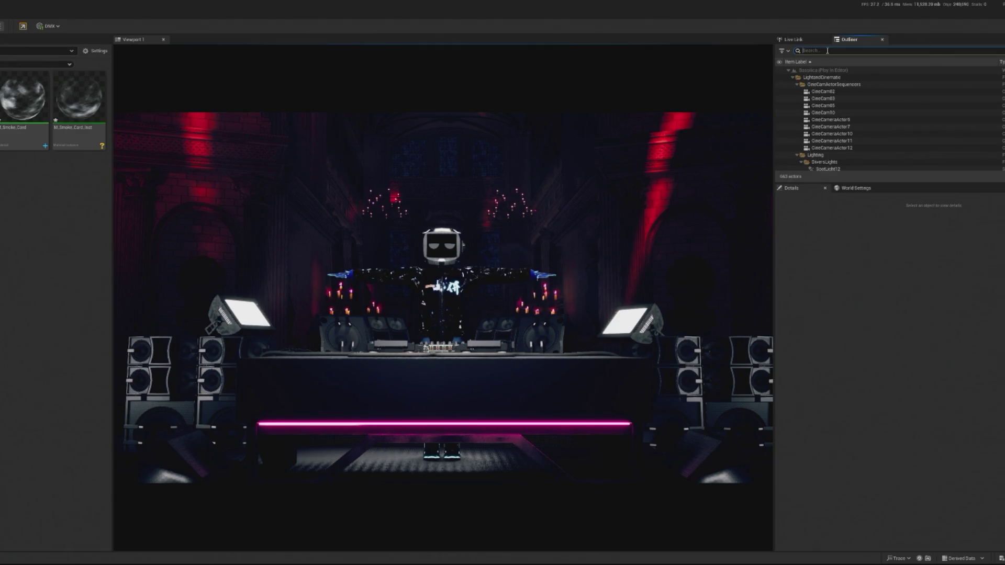
pyautogui.write('lumen')
pyautogui.press('Return')
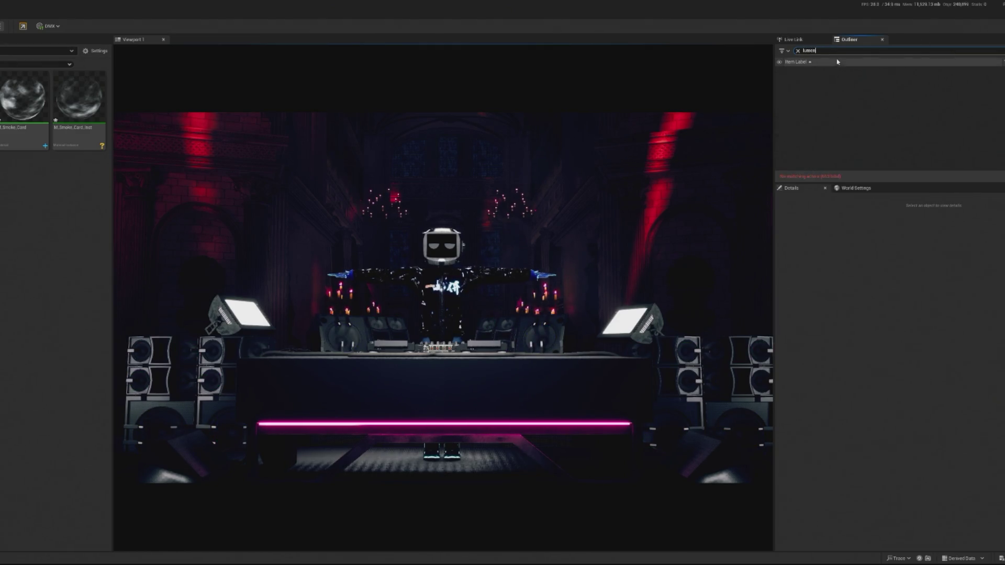
pyautogui.write('post')
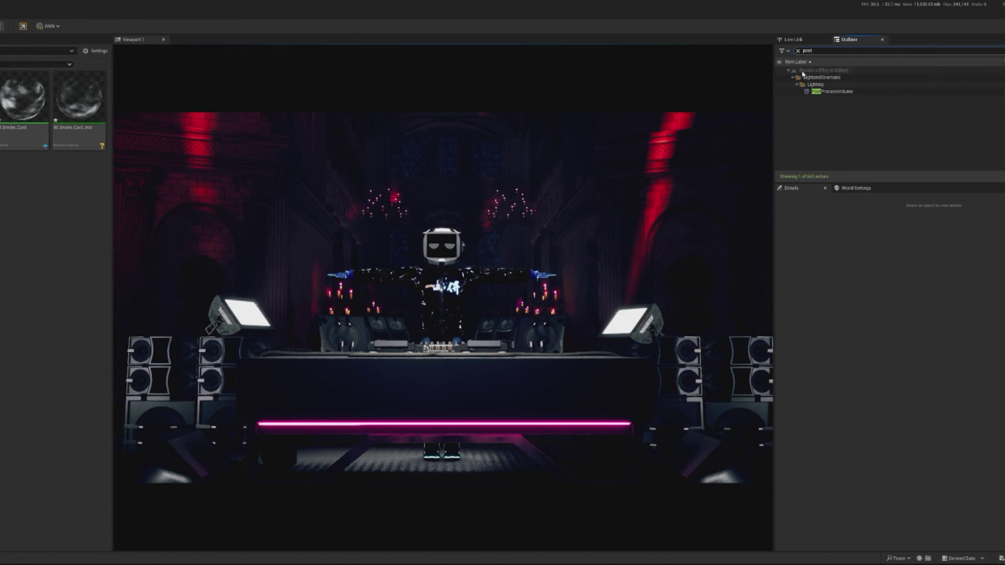
pyautogui.click(829, 92)
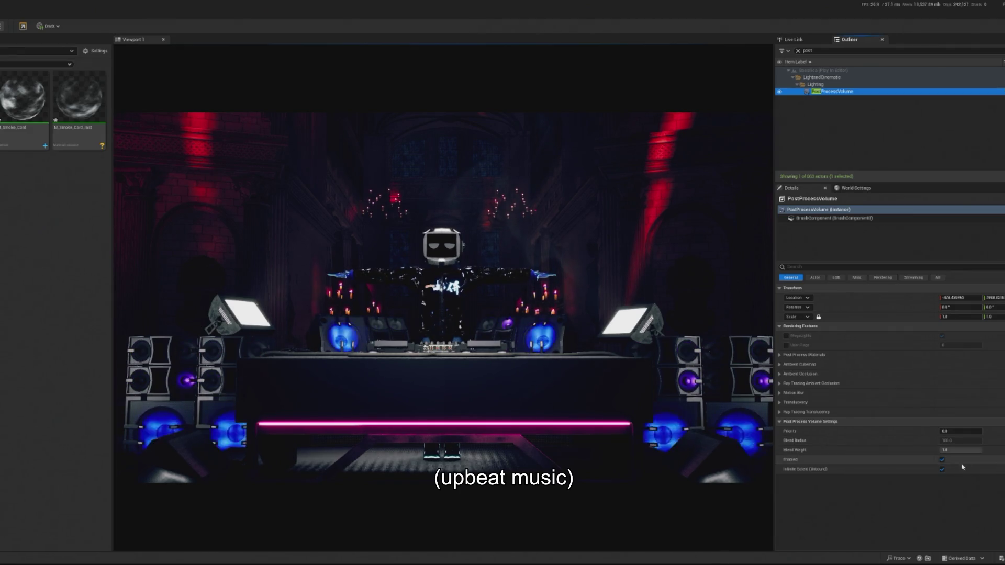
# Step: Override Max Reflection Bounces to 1 and Path Tracing Max. Bounces to 32
pyautogui.click(815, 269)
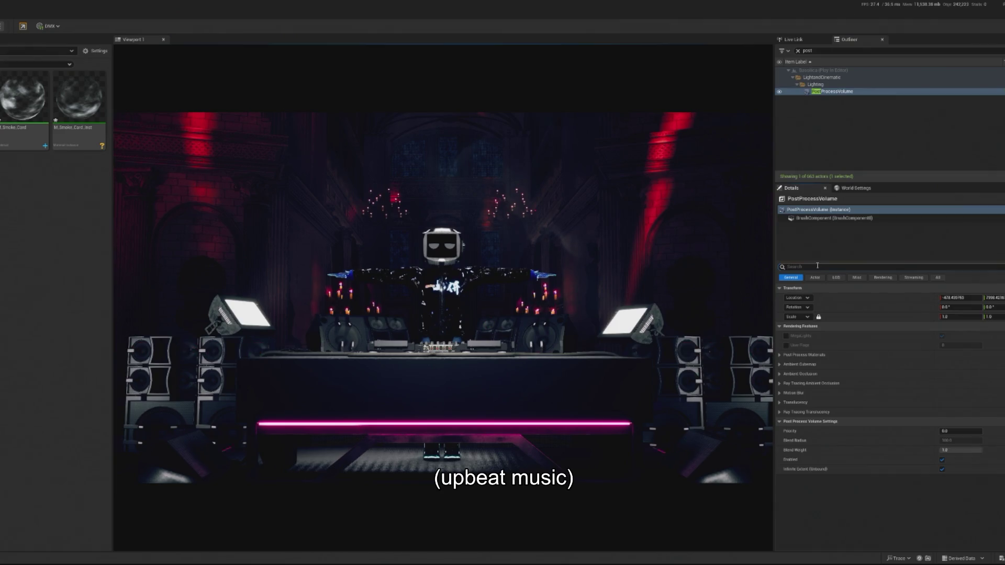
pyautogui.write('blooce')
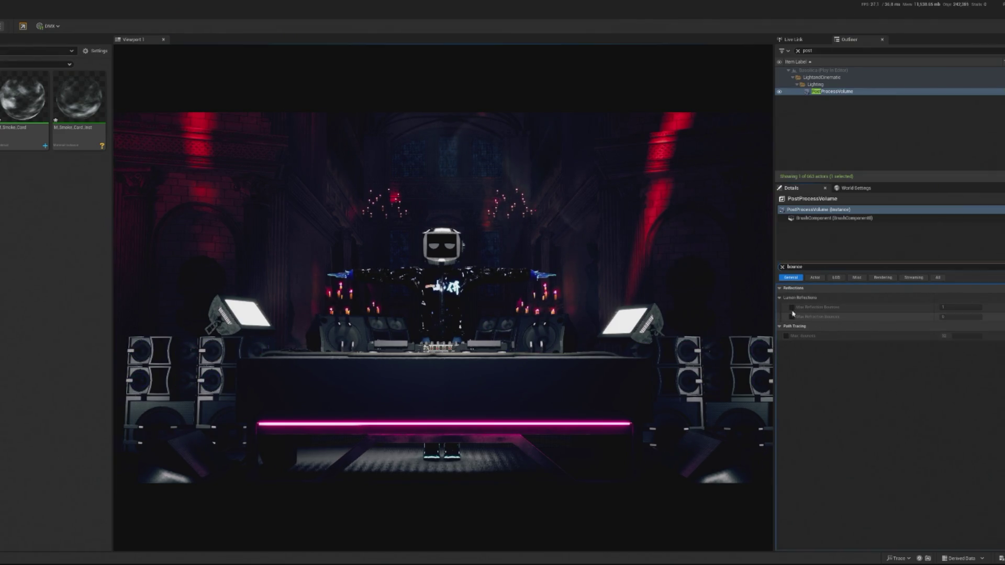
pyautogui.click(792, 307)
pyautogui.click(963, 307)
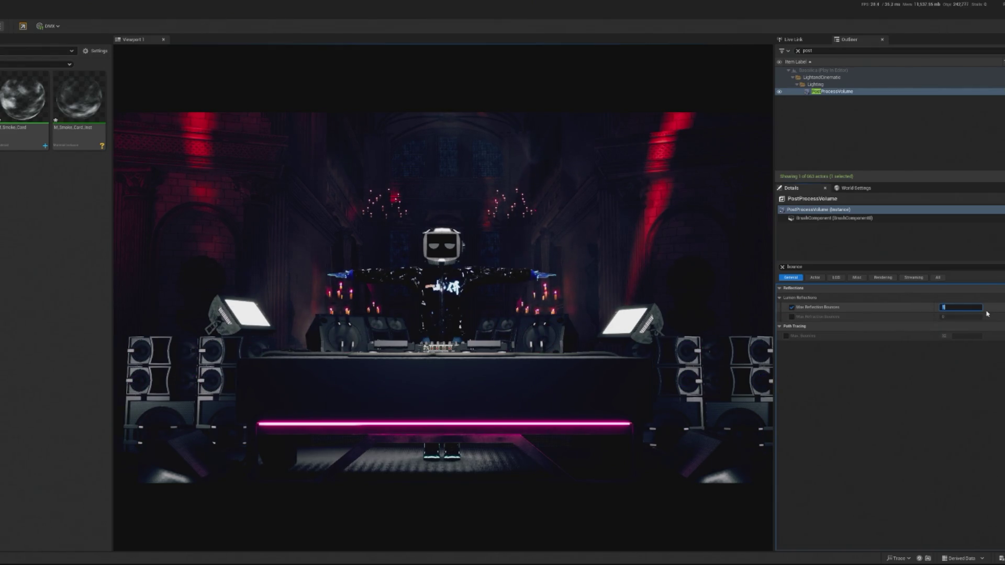
pyautogui.press('Return')
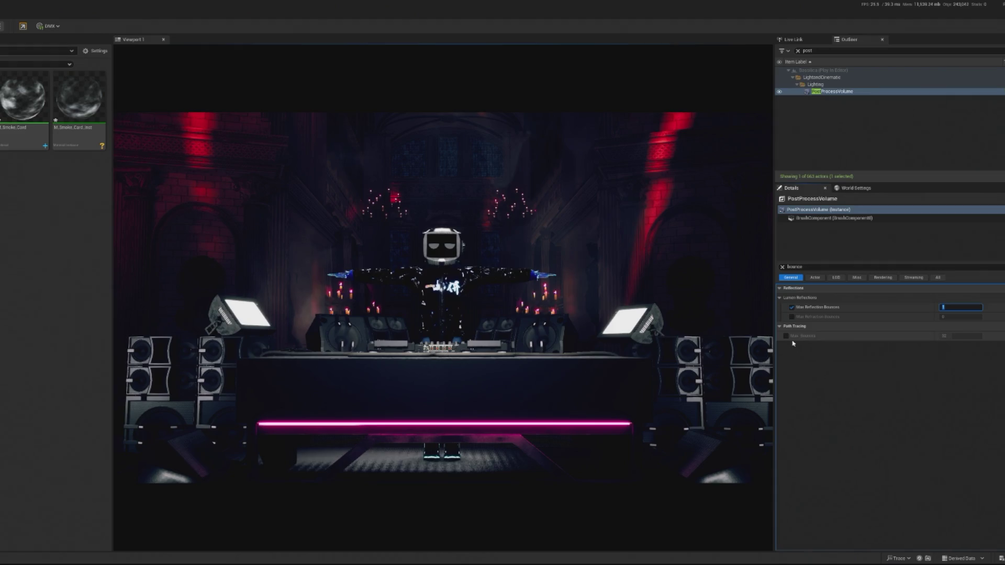
pyautogui.click(785, 336)
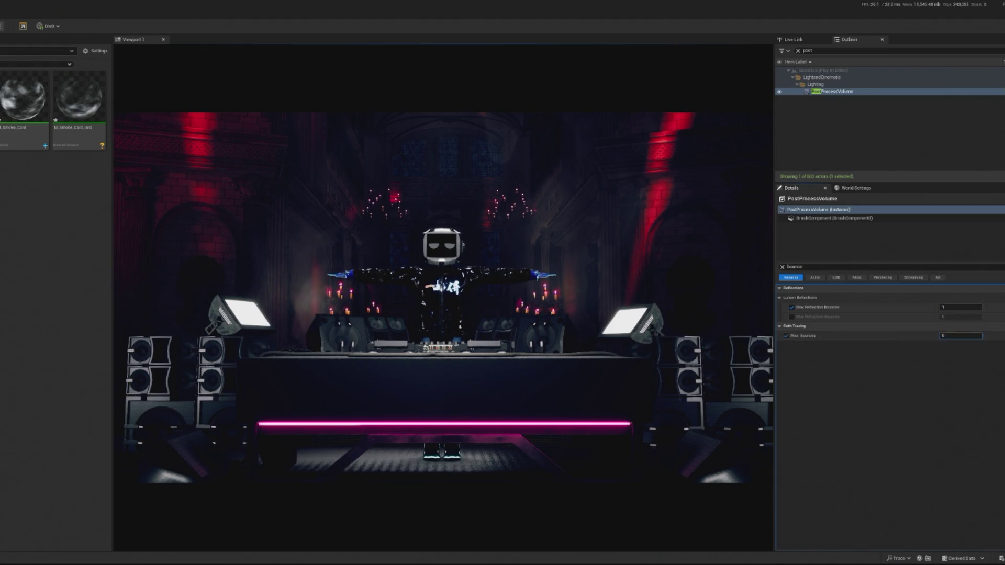
pyautogui.click(960, 336)
pyautogui.write('32')
pyautogui.press('Return')
# Step: Try raising Max Trace Distance, then undo it back to 20000
pyautogui.click(782, 267)
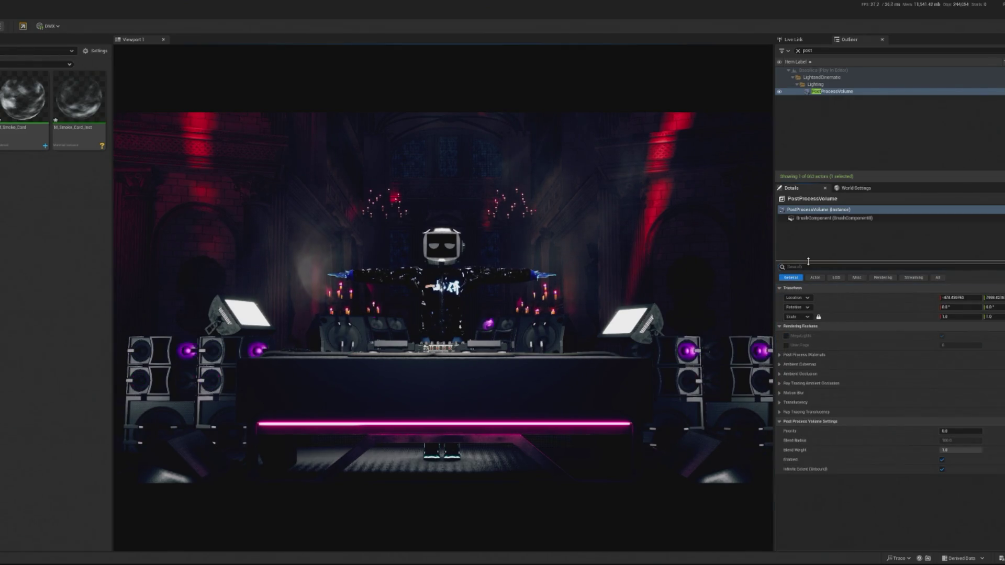
pyautogui.write('dkm')
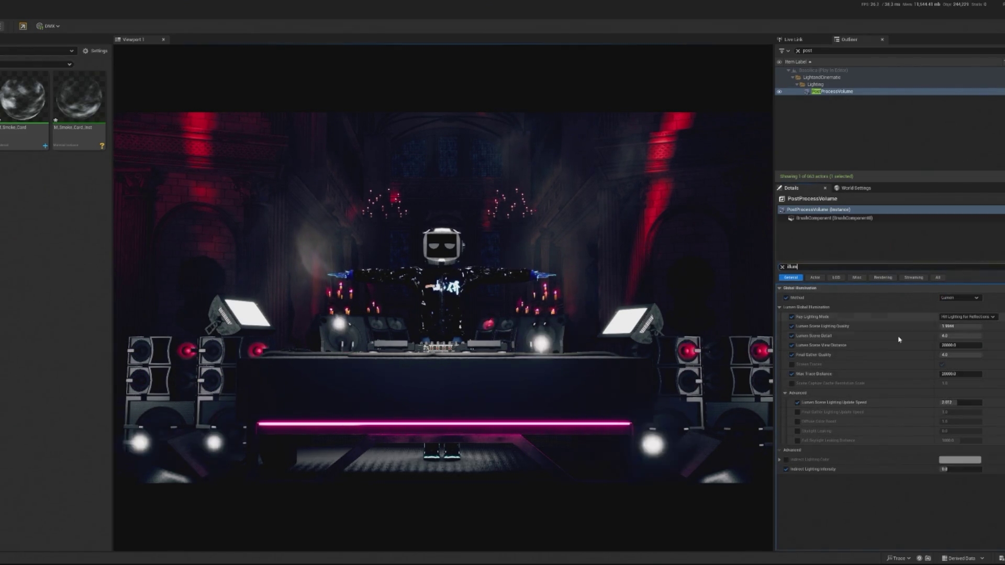
pyautogui.moveTo(962, 374); pyautogui.dragTo(994, 373)
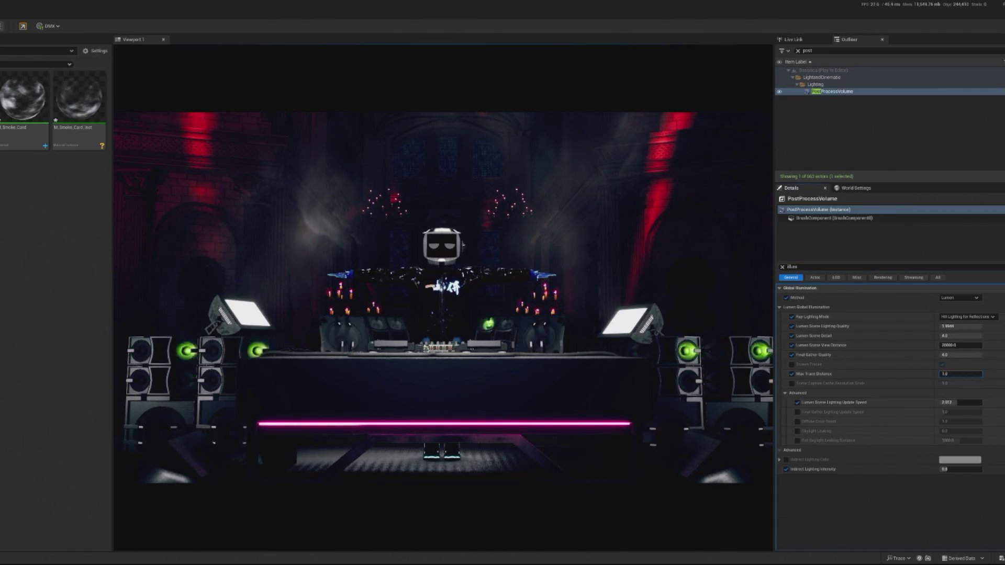
pyautogui.hotkey('ctrl', 'z')
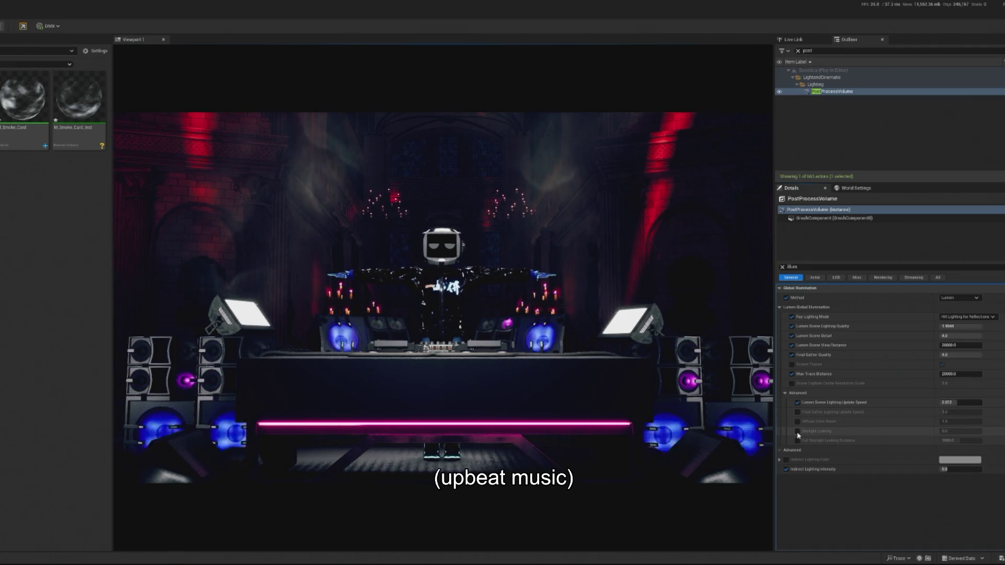
# Step: Enable Indirect Lighting Color kept at white, then stop the Play preview
pyautogui.click(786, 460)
pyautogui.click(960, 460)
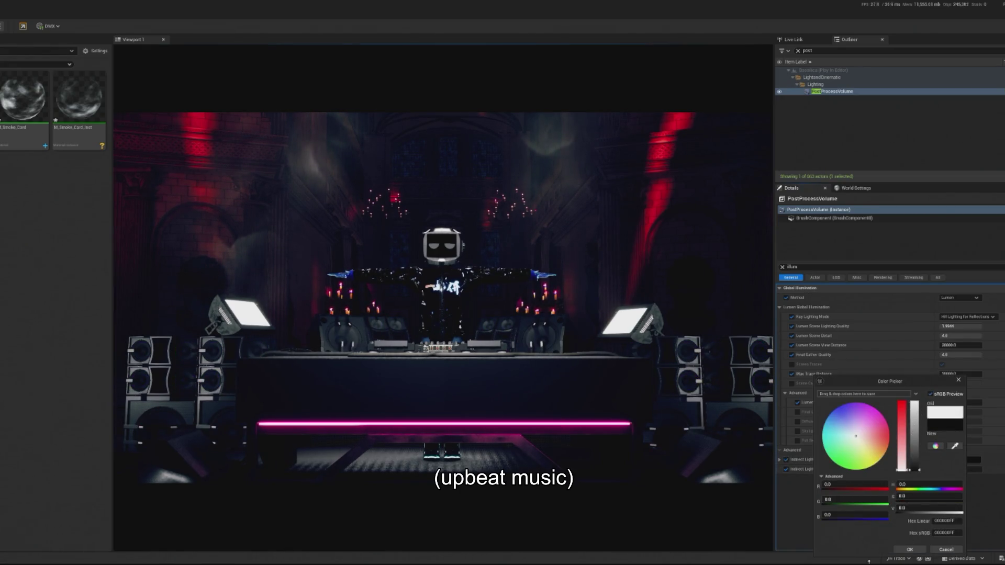
pyautogui.press('Escape')
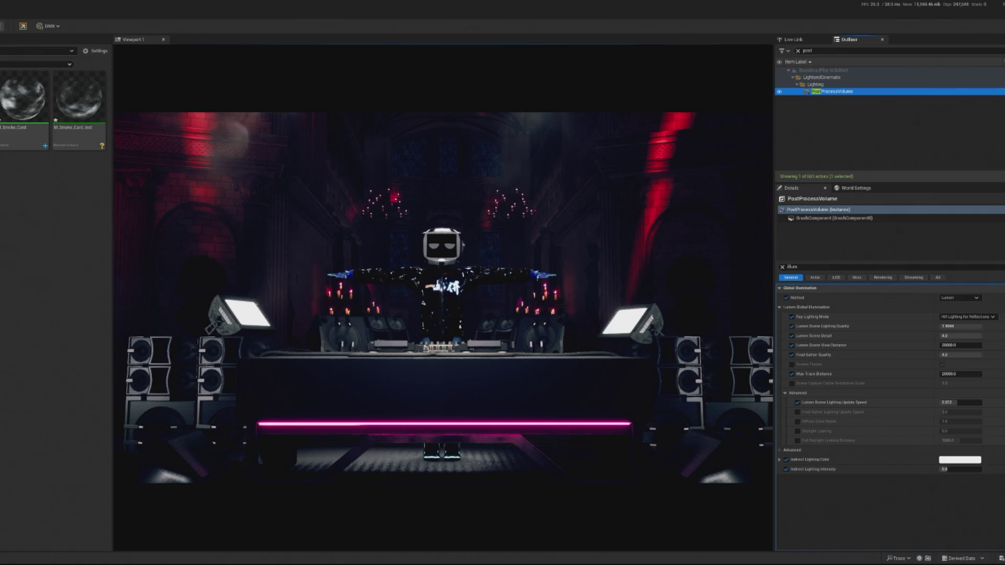
pyautogui.click(165, 255)
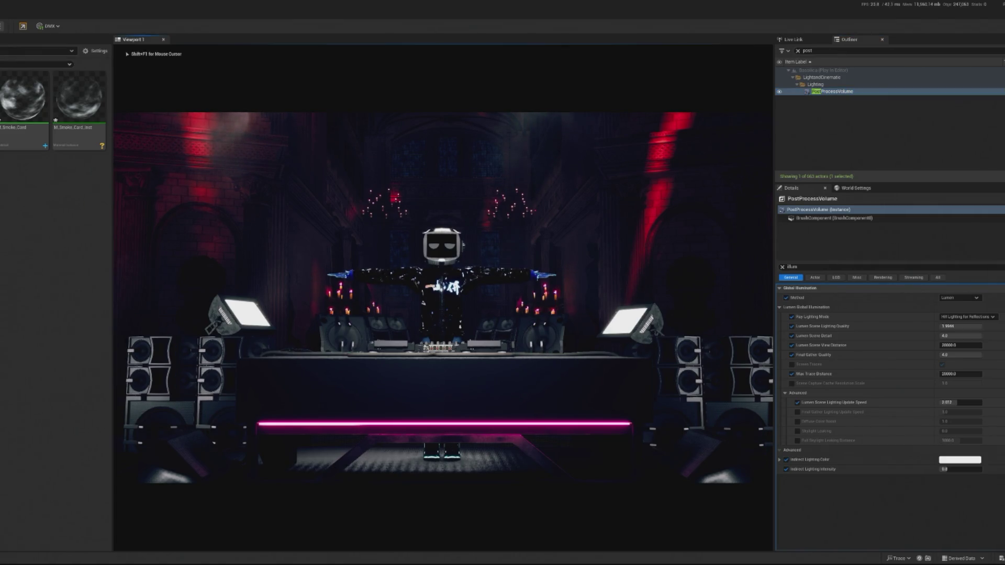
pyautogui.press('Escape')
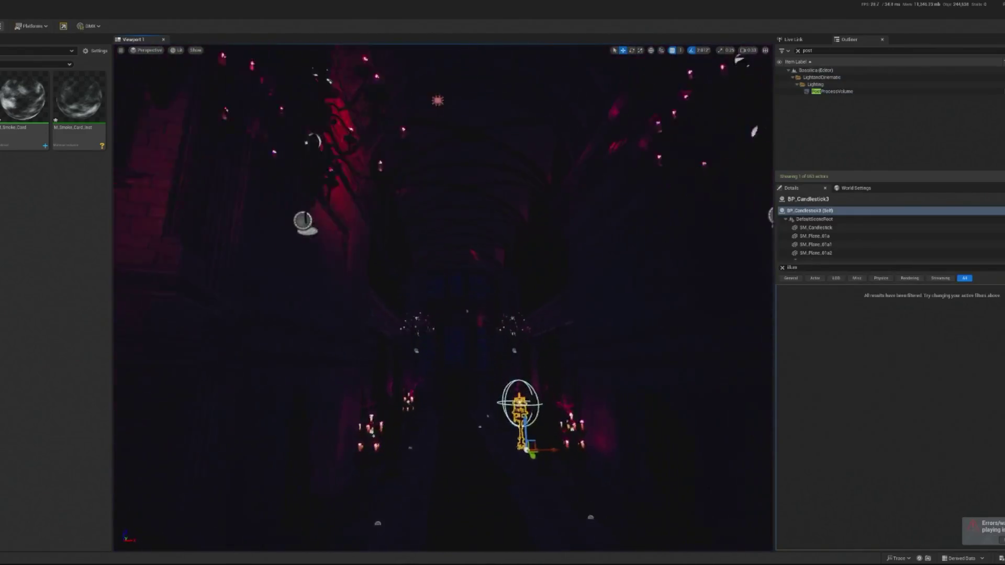
# Step: Select the Bp_ChandelierLARGE5 chandelier and clear the Details filter
pyautogui.click(349, 310)
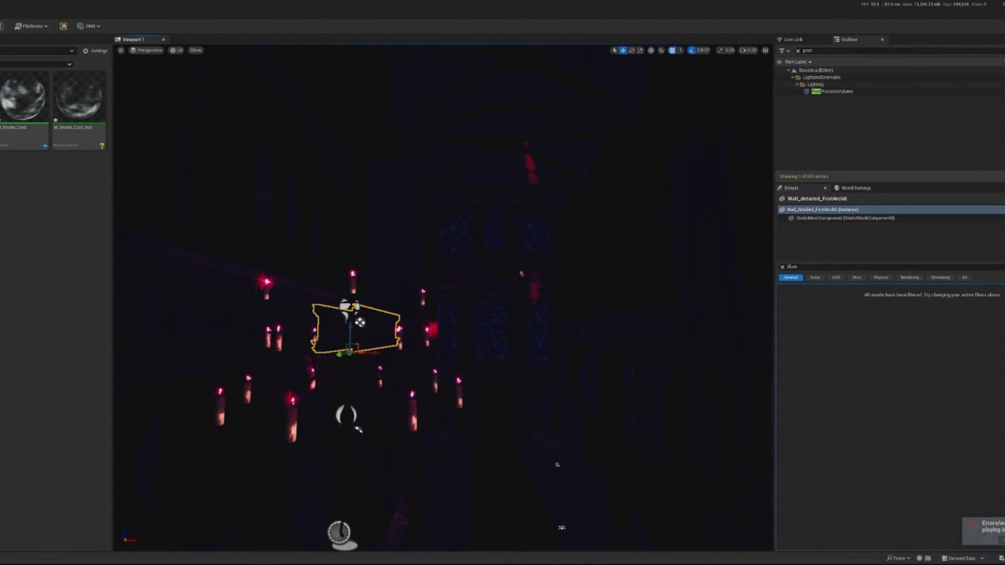
pyautogui.click(358, 278)
pyautogui.click(358, 278)
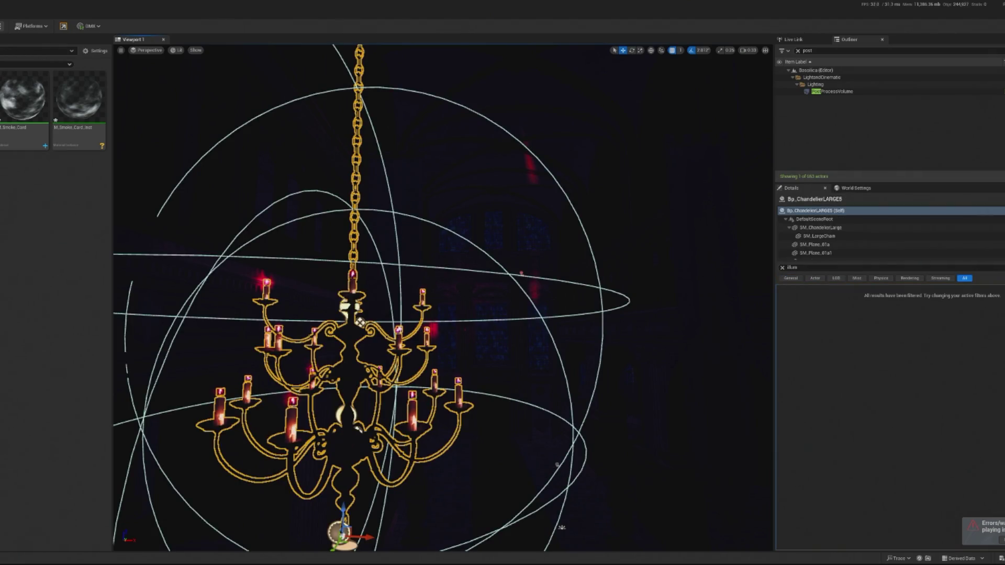
pyautogui.click(783, 267)
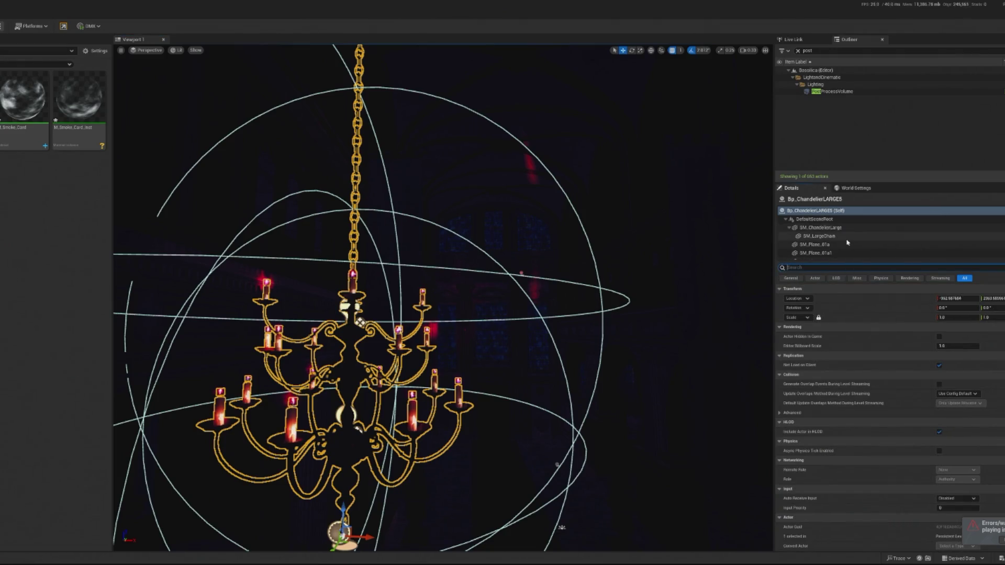
# Step: Inspect the PointLight, PointLight1 and SM_Plane_01a17 components, then clear the Outliner filter
pyautogui.scroll(-5, 848, 243)
pyautogui.click(840, 249)
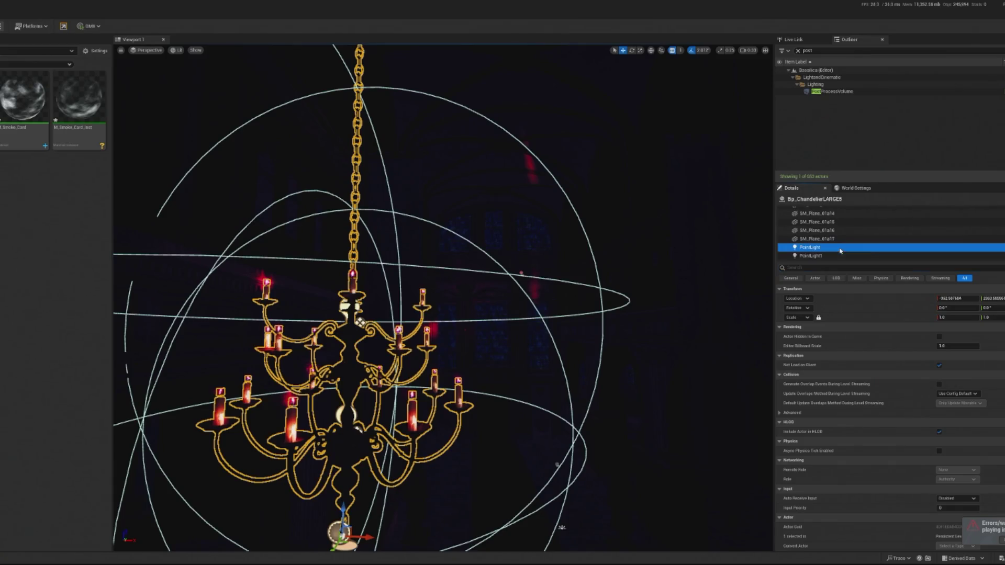
pyautogui.click(827, 254)
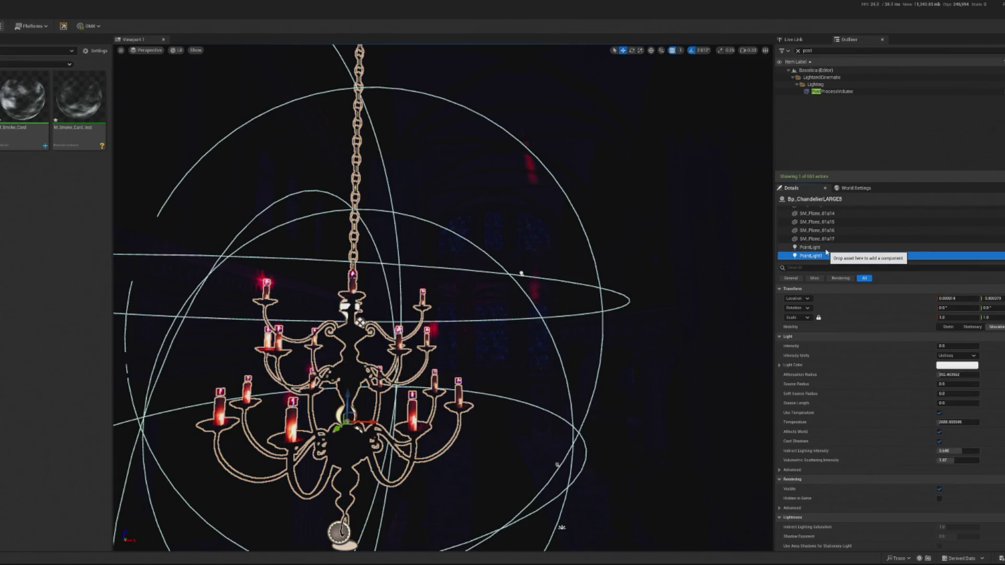
pyautogui.click(828, 240)
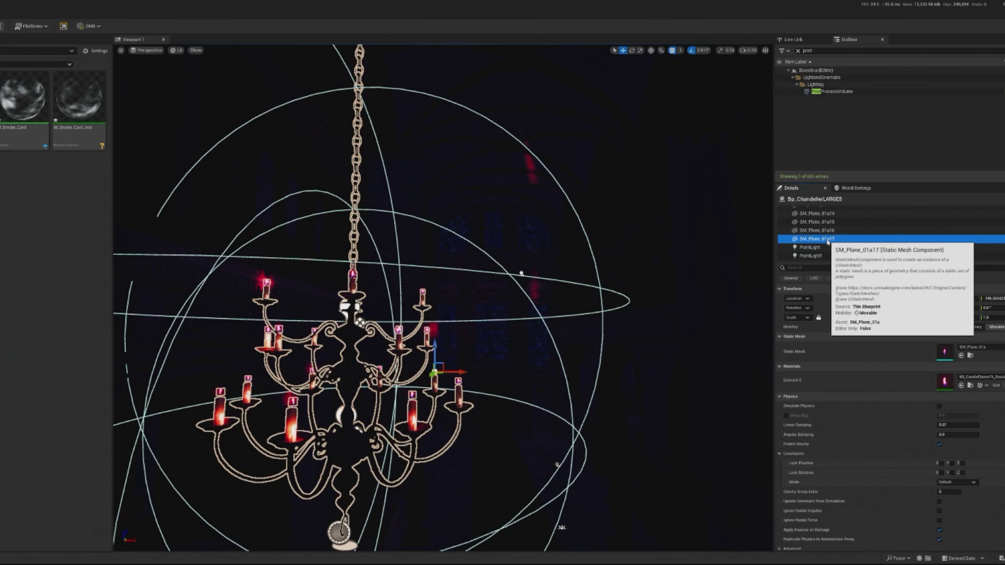
pyautogui.scroll(-1, 916, 376)
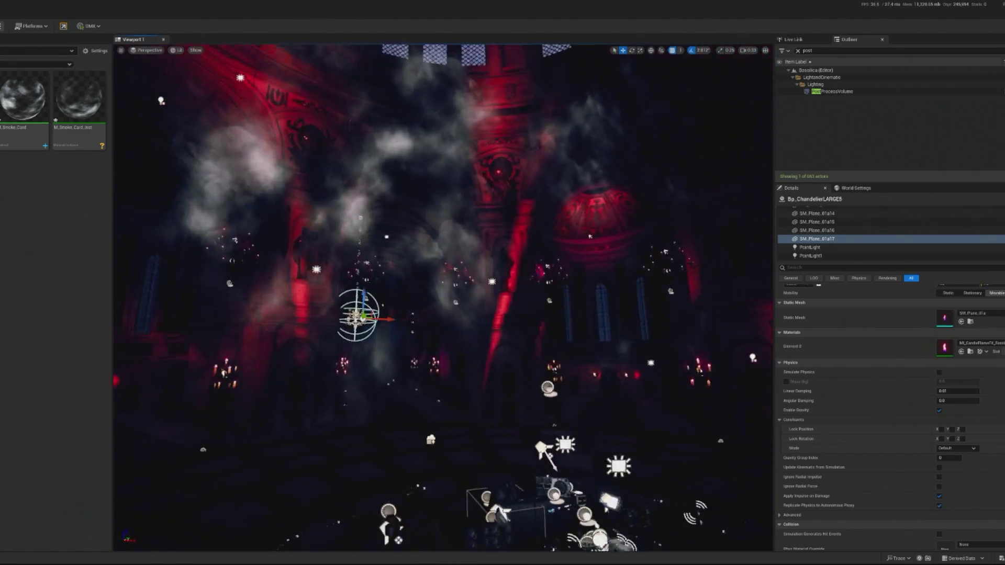
pyautogui.click(798, 51)
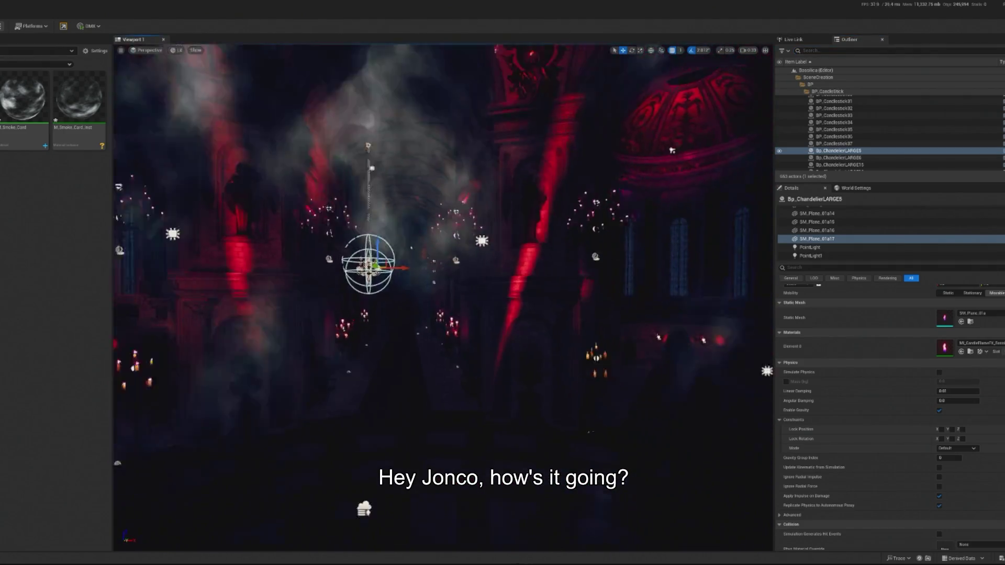
# Step: Frame Chapel_up4, then step through RectLight15 and large_vault to select the MainEntrance door
pyautogui.click(321, 211)
pyautogui.press('f')
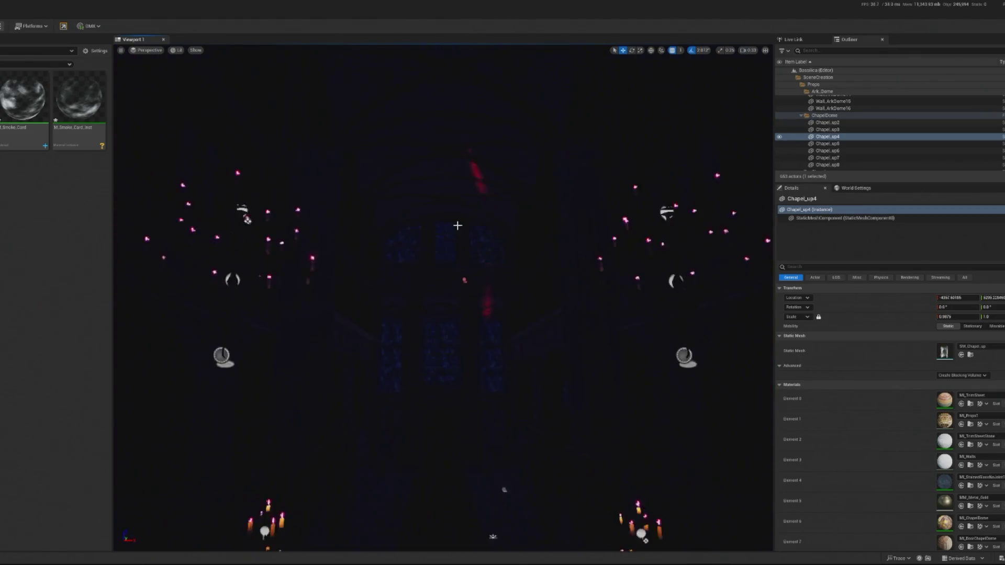
pyautogui.click(459, 284)
pyautogui.click(460, 283)
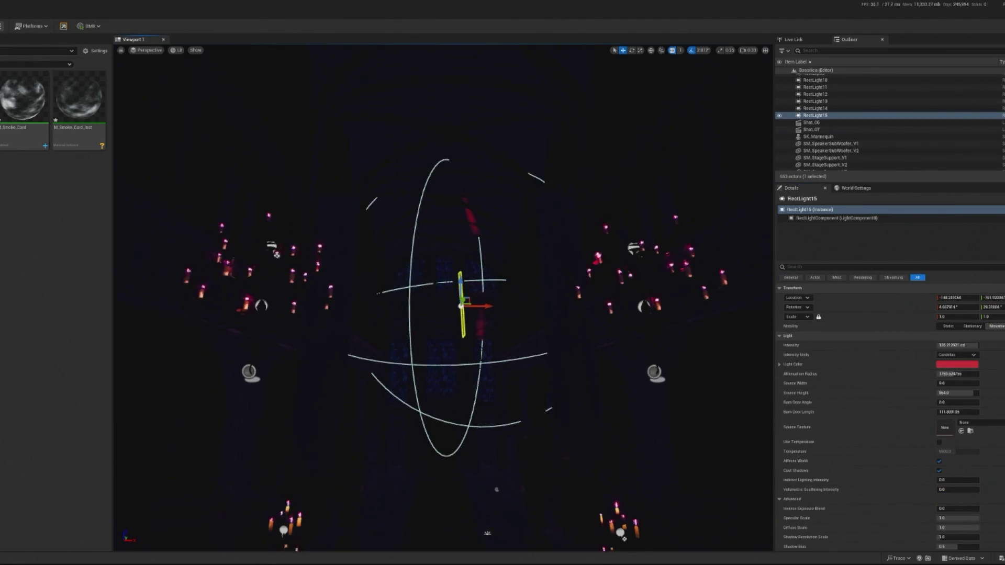
pyautogui.click(471, 371)
pyautogui.click(465, 376)
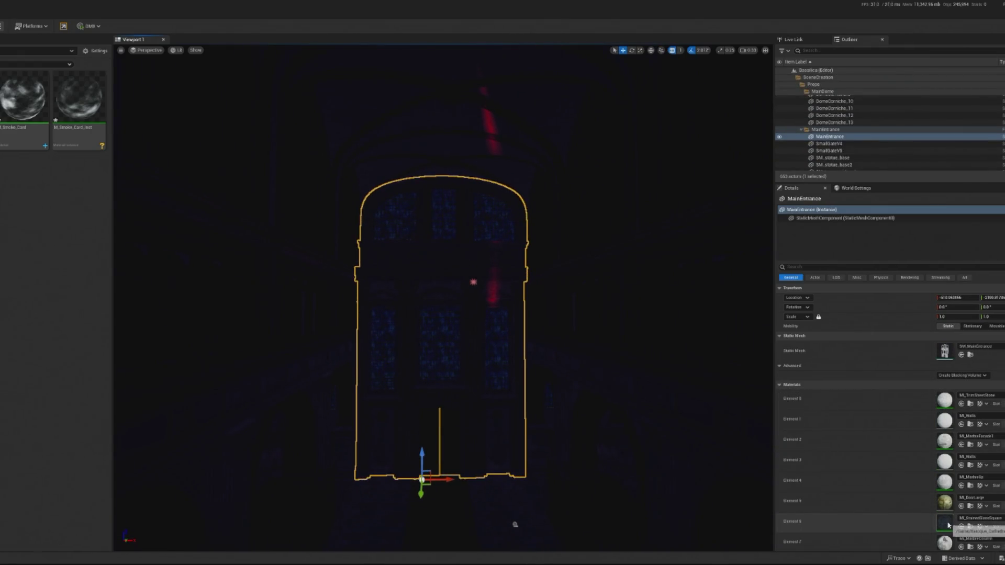
pyautogui.scroll(-2, 948, 525)
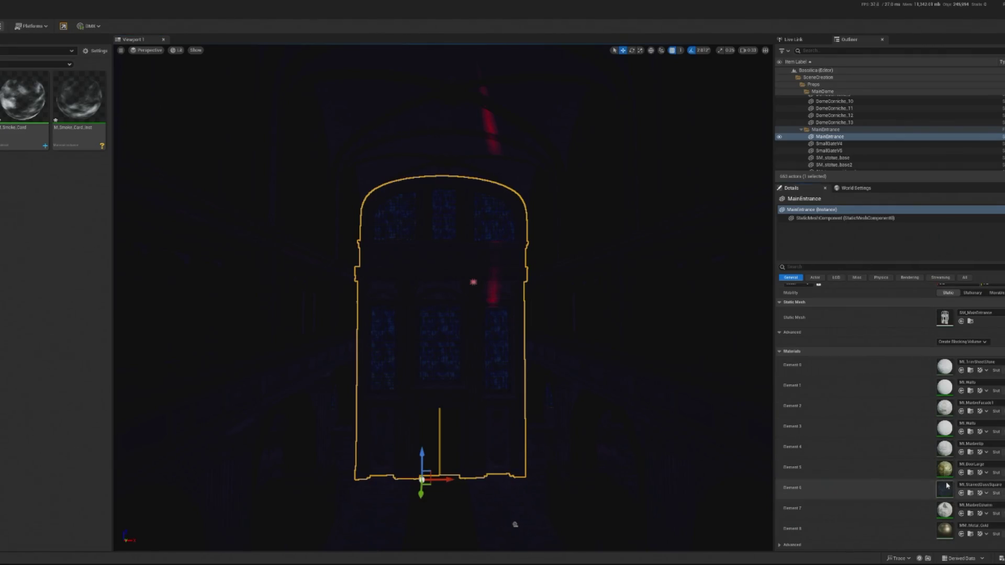
pyautogui.write('indi')
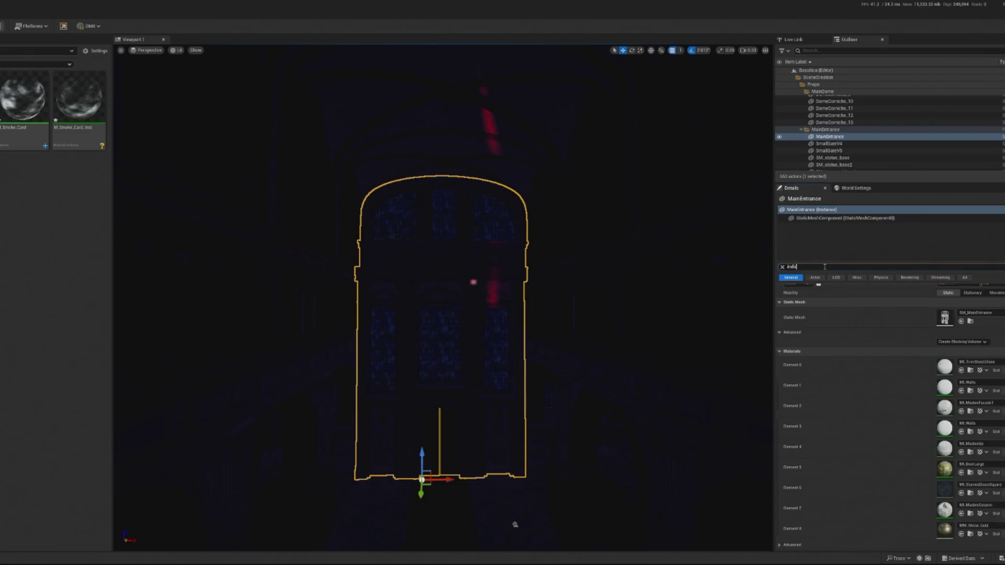
# Step: Browse the Details panel and select the SmallGateV4 door
pyautogui.write('r')
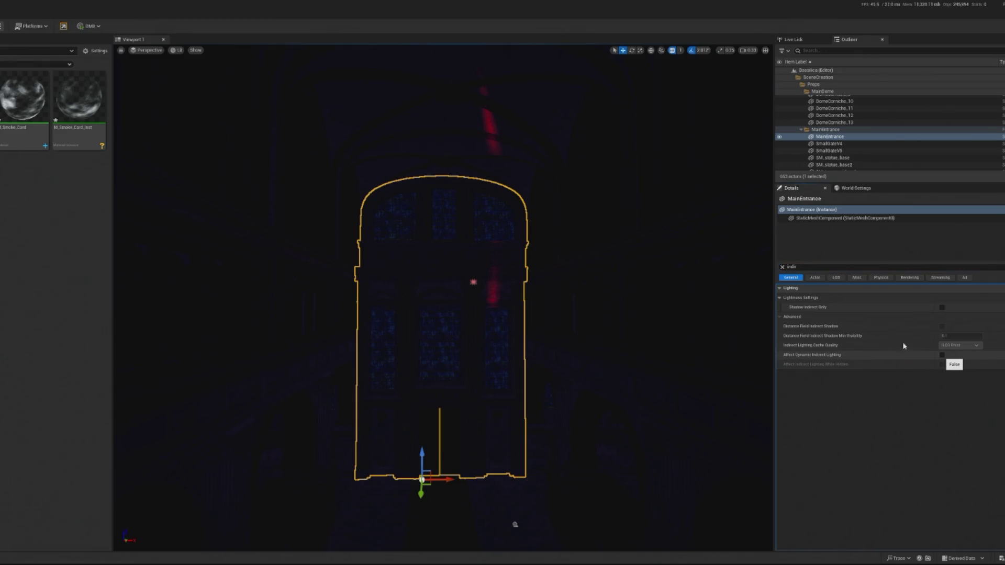
pyautogui.scroll(5, 562, 388)
pyautogui.scroll(-6, 562, 388)
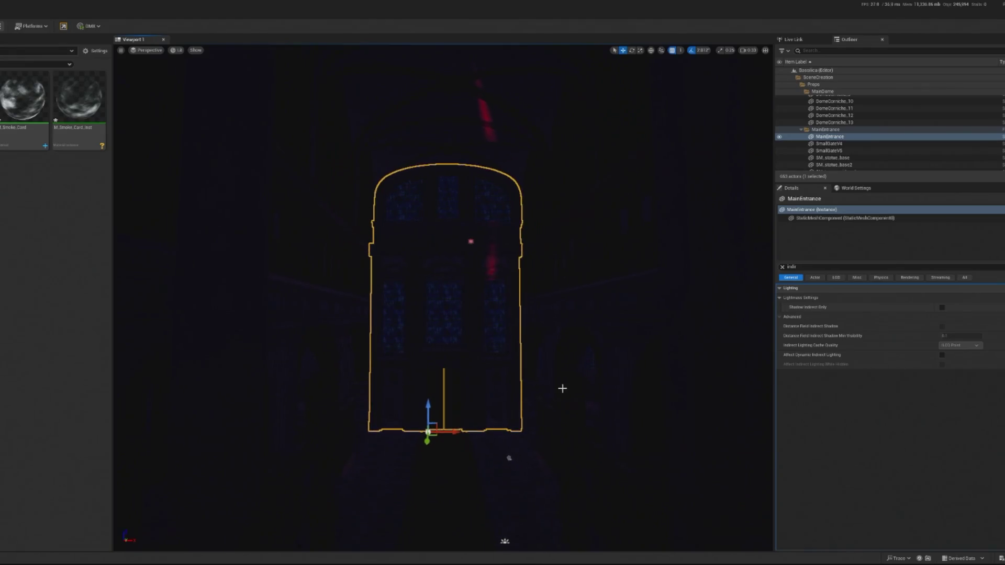
pyautogui.scroll(-5, 562, 388)
pyautogui.scroll(5, 480, 376)
pyautogui.click(565, 307)
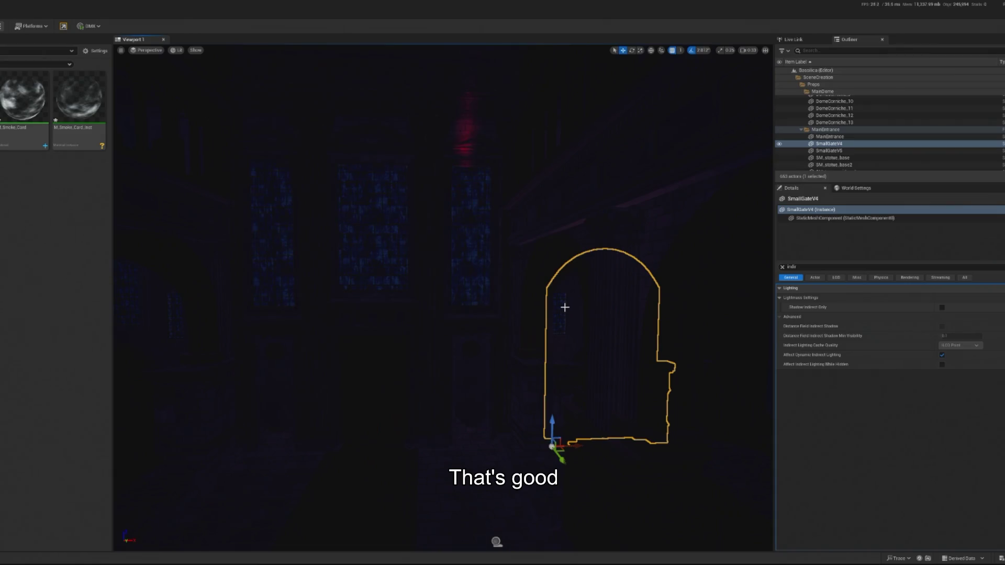
pyautogui.scroll(8, 652, 346)
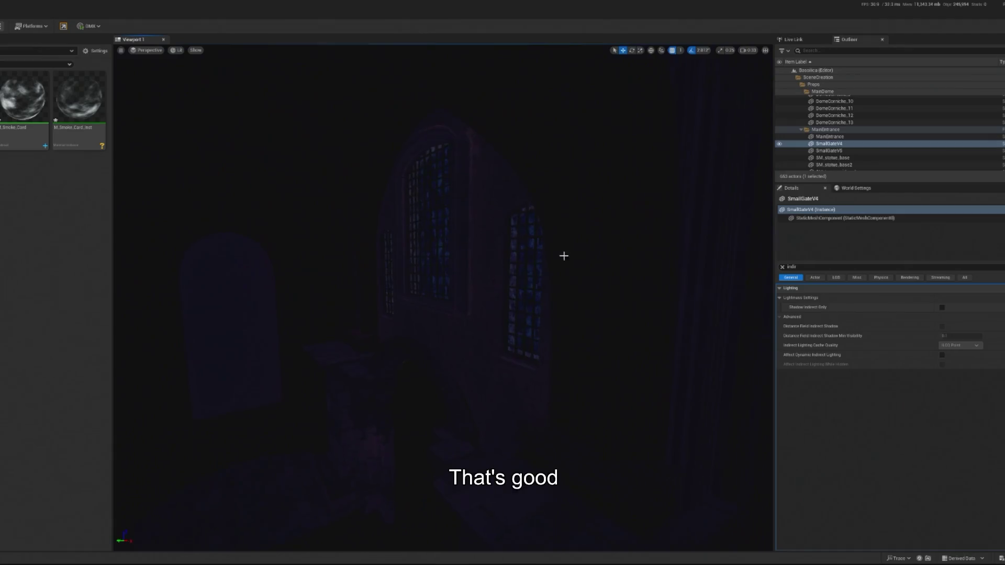
pyautogui.scroll(2, 563, 256)
# Step: Select Cube34, then frame Bp_ChandelierLARGE5 and pick its SM_ChandelierLarge component
pyautogui.click(706, 321)
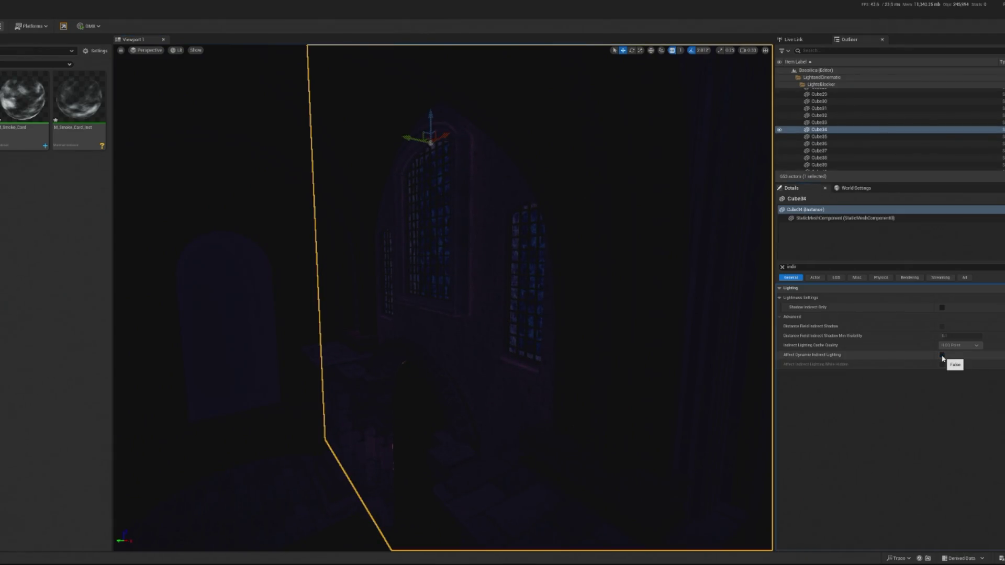
pyautogui.scroll(-5, 724, 452)
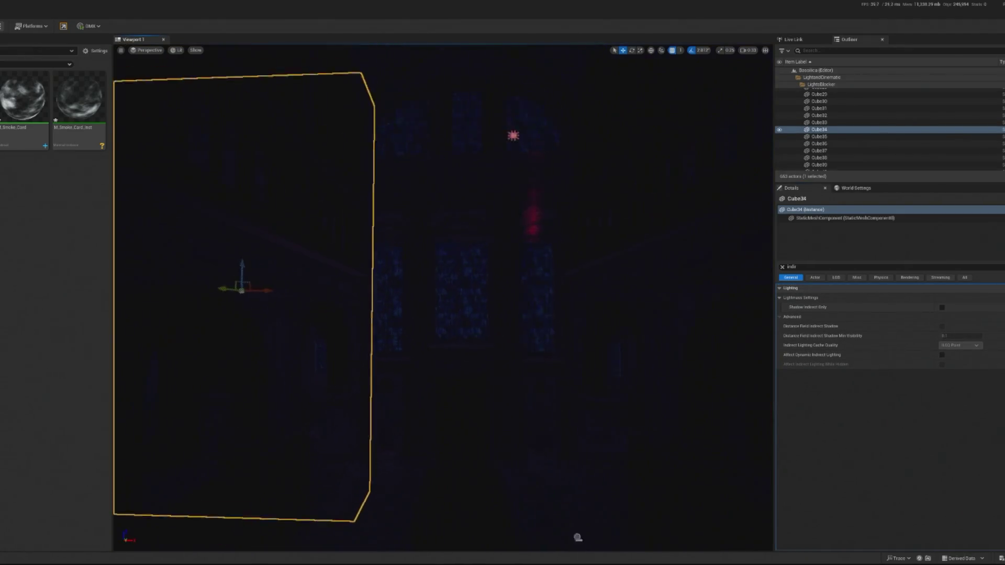
pyautogui.scroll(-2, 450, 314)
pyautogui.click(390, 340)
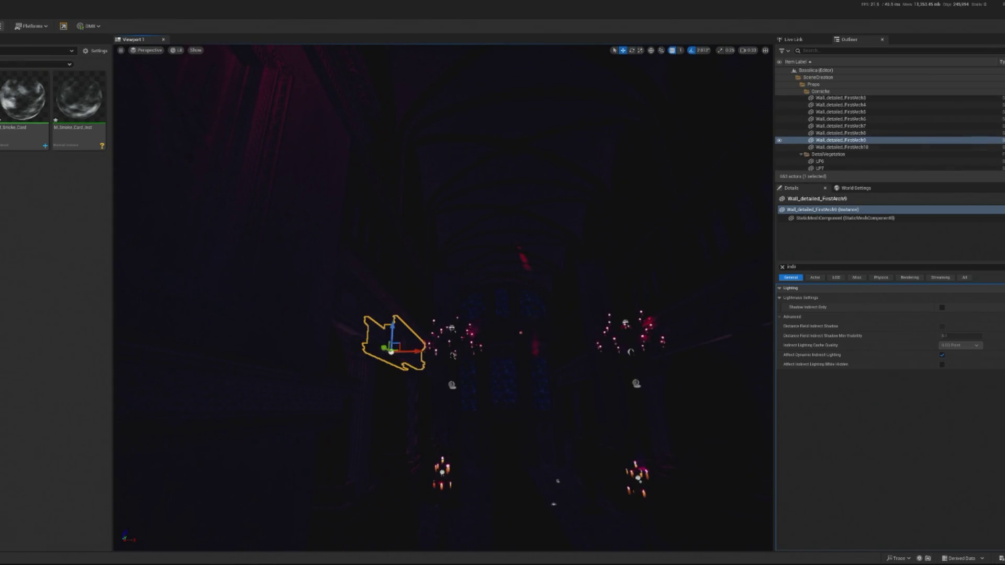
pyautogui.press('f')
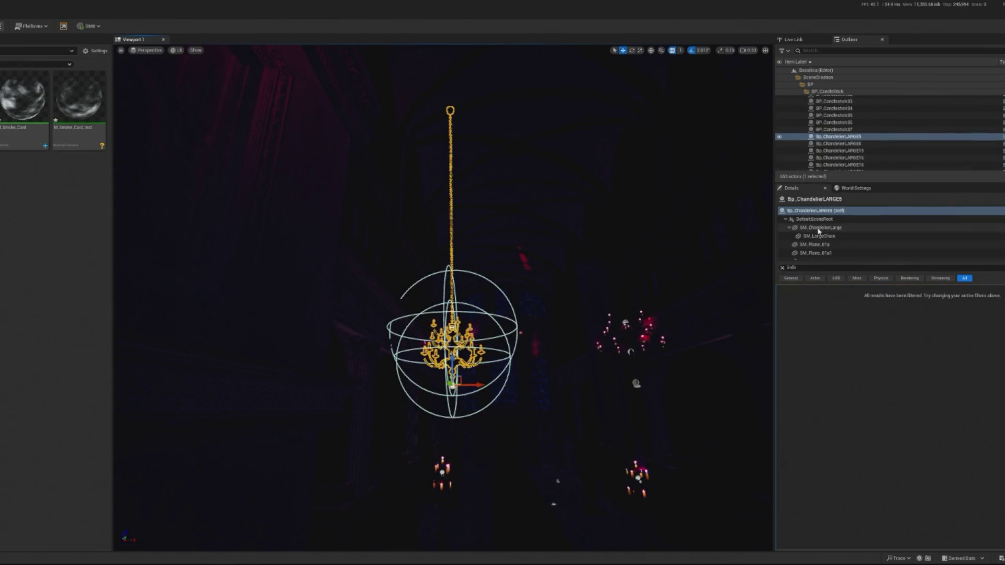
pyautogui.click(971, 229)
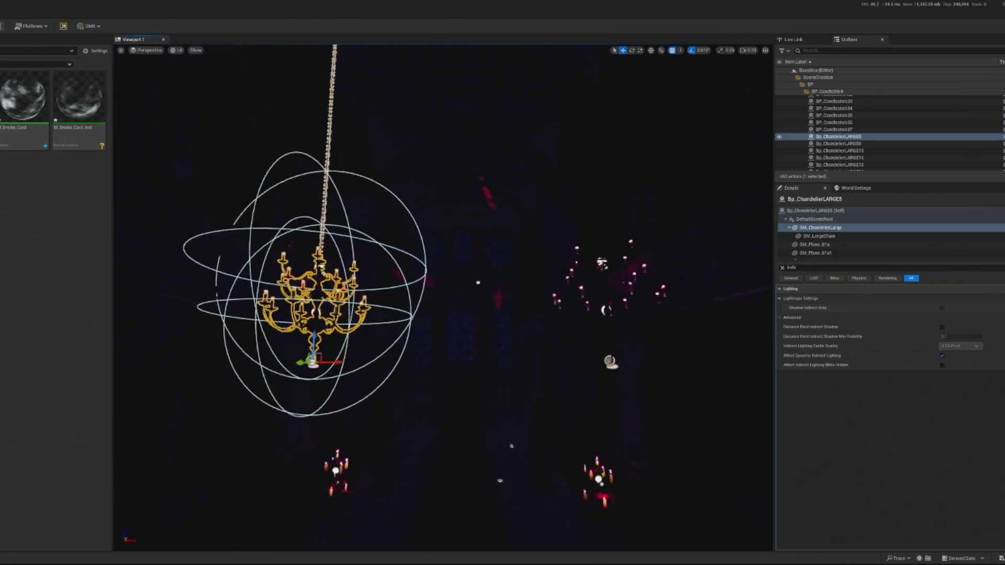
# Step: Move past MainEntrance and Chapel_up5 and make Chapel_up6 affect dynamic indirect lighting
pyautogui.click(450, 191)
pyautogui.scroll(-6, 451, 191)
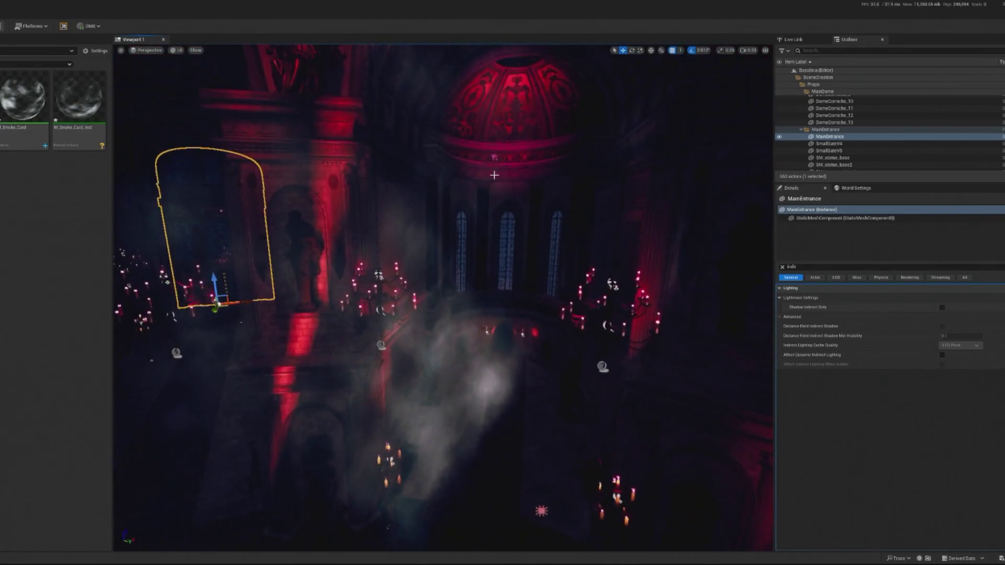
pyautogui.click(515, 225)
pyautogui.press('f')
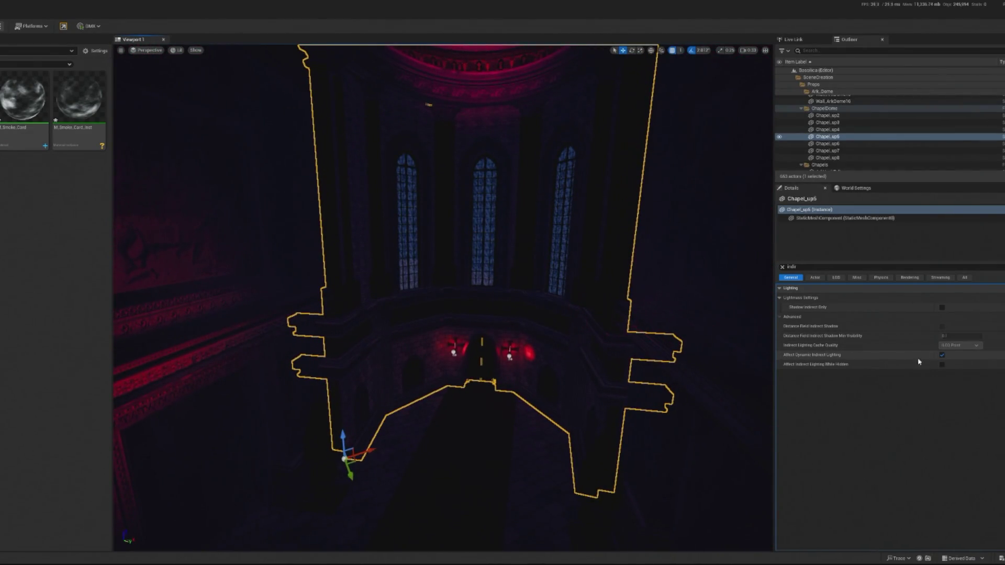
pyautogui.moveTo(555, 370)
pyautogui.mouseDown()
pyautogui.moveTo(532, 265)
pyautogui.moveTo(601, 254)
pyautogui.moveTo(411, 303)
pyautogui.moveTo(456, 253)
pyautogui.mouseUp()
pyautogui.click(455, 253)
pyautogui.click(941, 355)
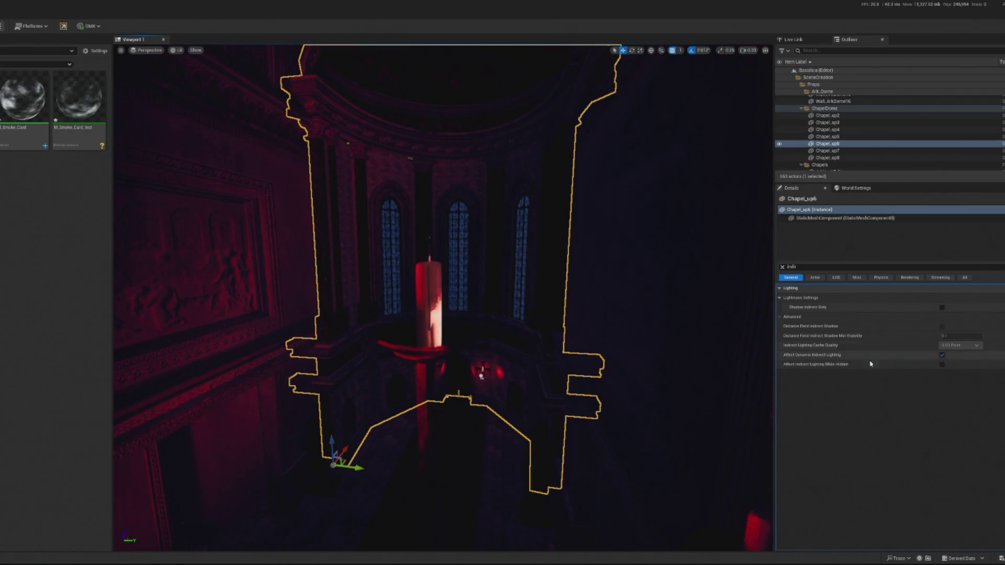
# Step: Make Cube61 affect dynamic indirect lighting, then select Chapel_up4 and Chapel_up3
pyautogui.moveTo(565, 315); pyautogui.dragTo(581, 231)
pyautogui.click(471, 239)
pyautogui.click(942, 355)
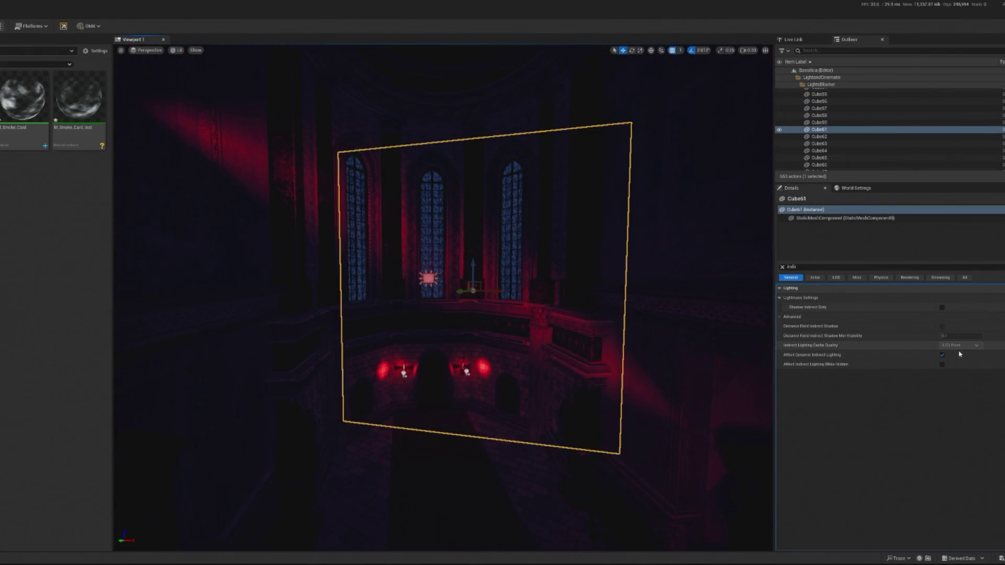
pyautogui.moveTo(576, 324)
pyautogui.mouseDown()
pyautogui.moveTo(575, 256)
pyautogui.moveTo(575, 325)
pyautogui.moveTo(455, 227)
pyautogui.mouseUp()
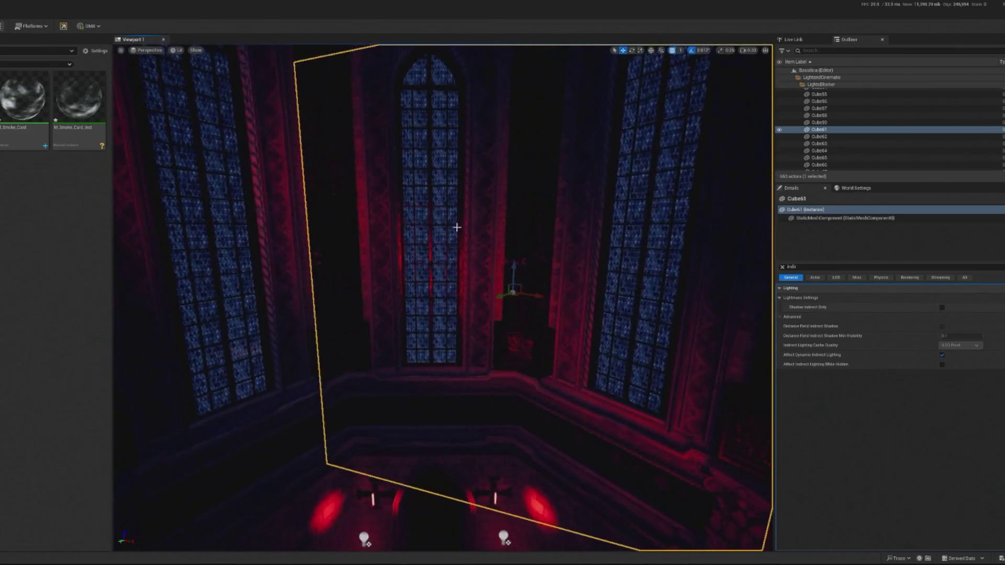
pyautogui.click(448, 225)
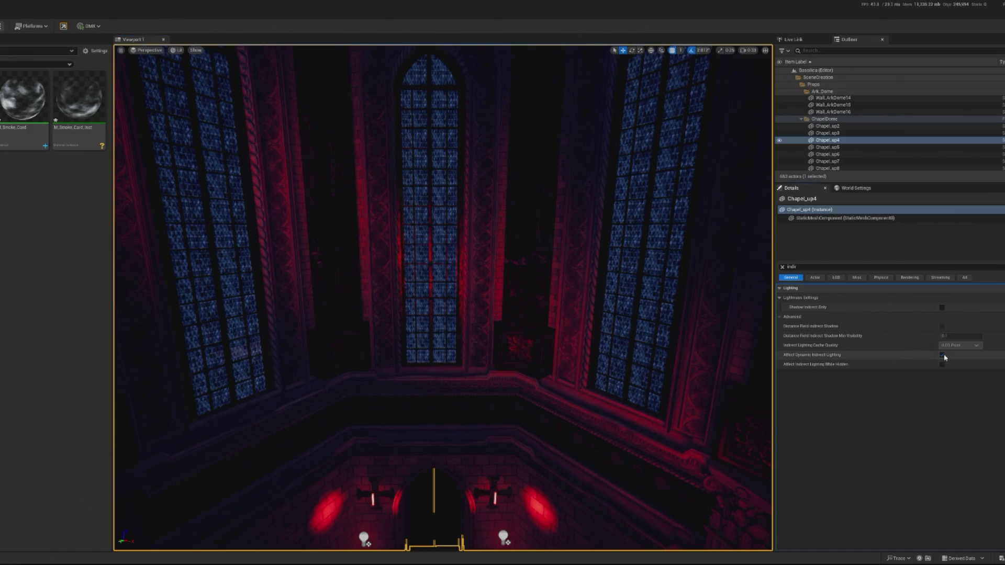
pyautogui.moveTo(630, 327)
pyautogui.mouseDown()
pyautogui.moveTo(630, 345)
pyautogui.moveTo(617, 335)
pyautogui.moveTo(607, 366)
pyautogui.moveTo(607, 341)
pyautogui.mouseUp()
pyautogui.click(466, 235)
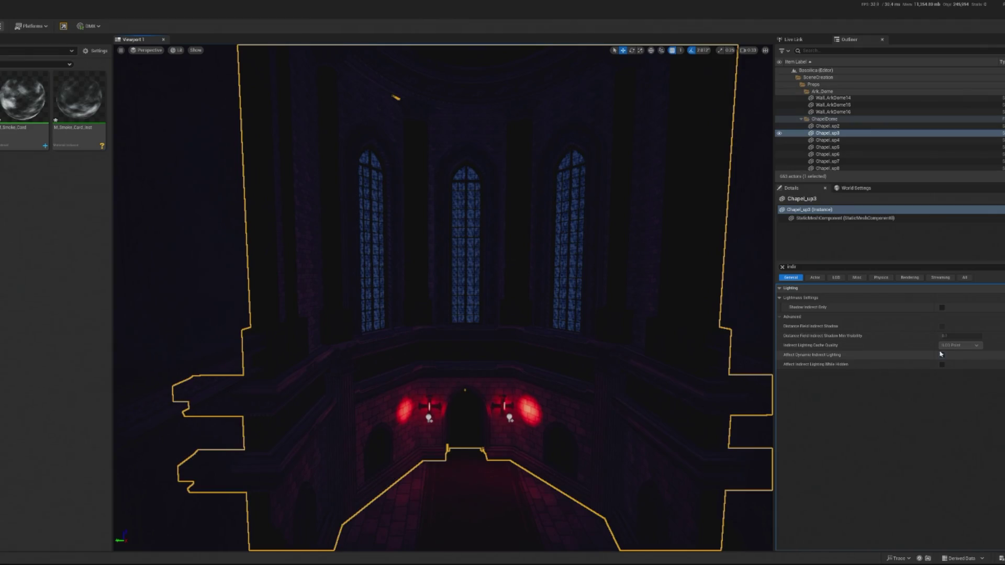
# Step: Select several DomeCorniche pieces around the dome cornice
pyautogui.moveTo(412, 253); pyautogui.dragTo(272, 238)
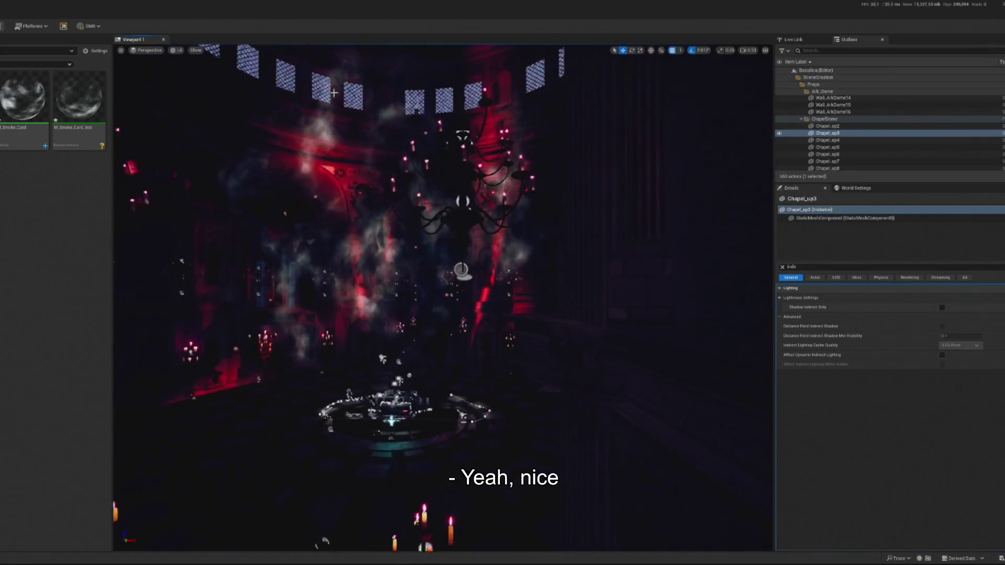
pyautogui.click(482, 261)
pyautogui.moveTo(481, 262); pyautogui.dragTo(484, 116)
pyautogui.click(352, 233)
pyautogui.click(370, 288)
pyautogui.keyDown('ctrl'); pyautogui.click(732, 234); pyautogui.keyUp('ctrl')
pyautogui.keyDown('ctrl'); pyautogui.click(748, 212); pyautogui.keyUp('ctrl')
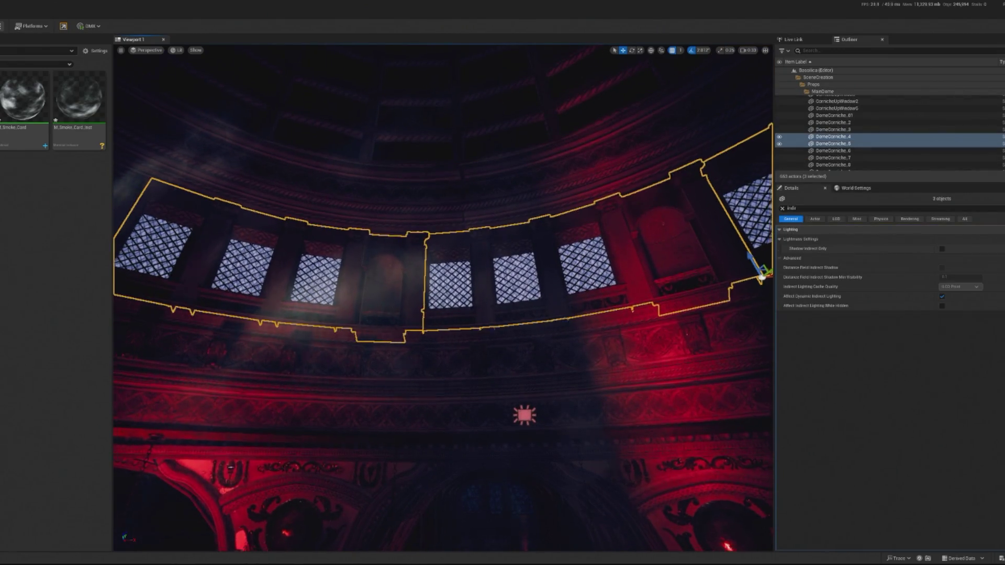
pyautogui.moveTo(748, 212); pyautogui.dragTo(367, 189)
pyautogui.keyDown('ctrl'); pyautogui.click(363, 187); pyautogui.keyUp('ctrl')
pyautogui.click(363, 187)
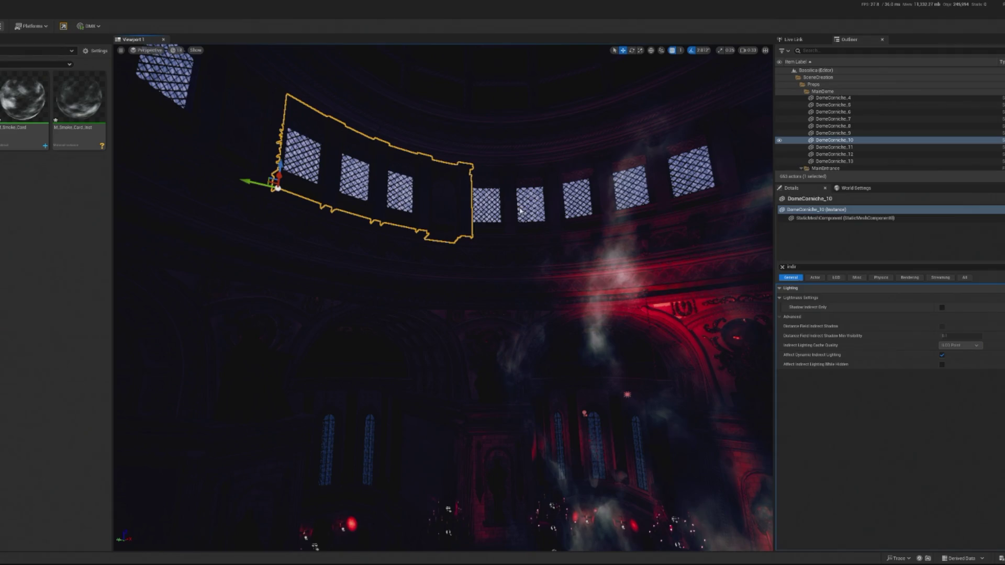
pyautogui.click(512, 208)
pyautogui.keyDown('ctrl'); pyautogui.click(473, 172); pyautogui.keyUp('ctrl')
pyautogui.keyDown('ctrl'); pyautogui.click(556, 196); pyautogui.keyUp('ctrl')
# Step: Step back to SM_DiscFloor2 under the DJ stage and start a Play preview
pyautogui.hotkey('ctrl', 'z')
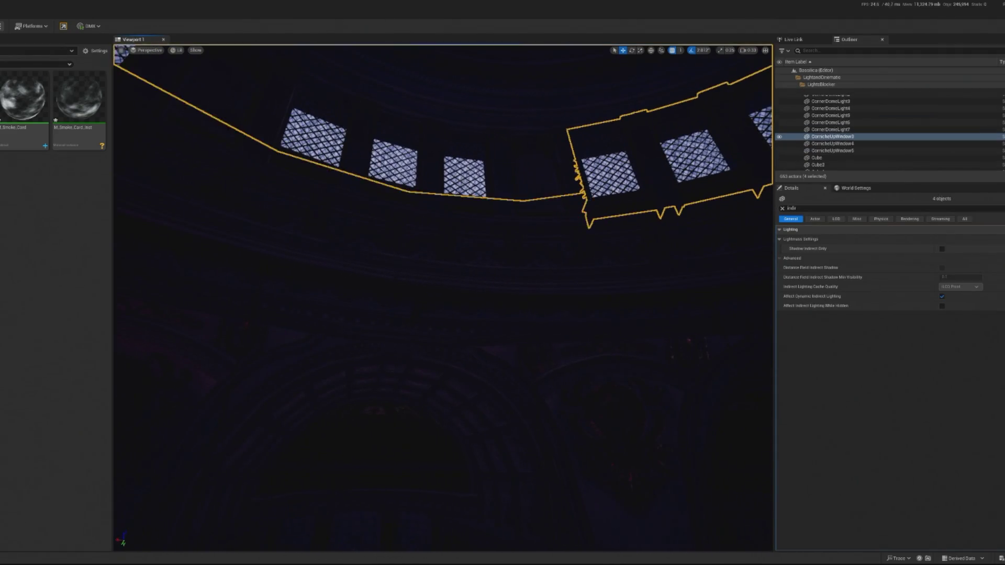
pyautogui.hotkey('ctrl', 'z')
pyautogui.hotkey('ctrl', 'z')
pyautogui.hotkey('ctrl', 'z')
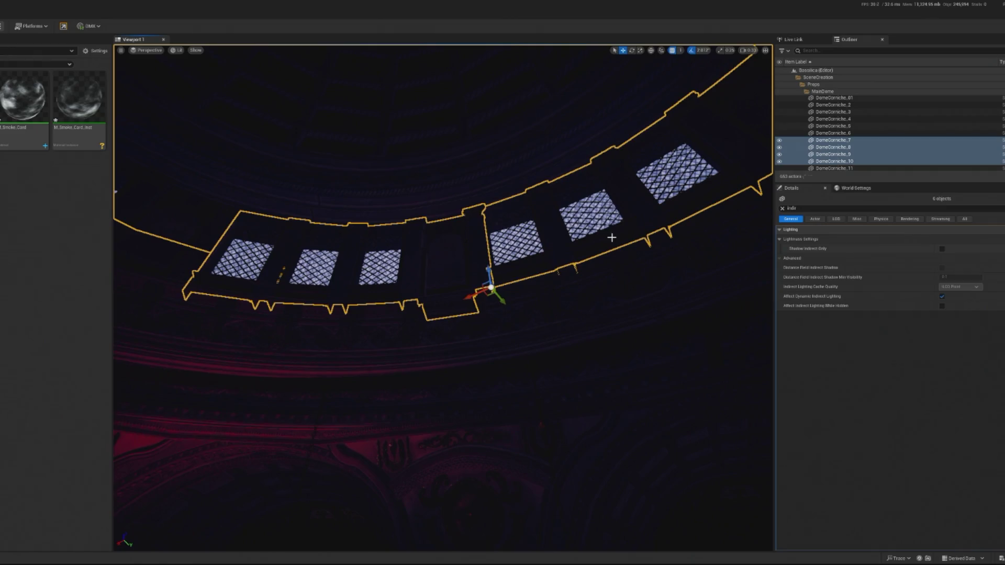
pyautogui.hotkey('ctrl', 'z')
pyautogui.hotkey('ctrl', 'z')
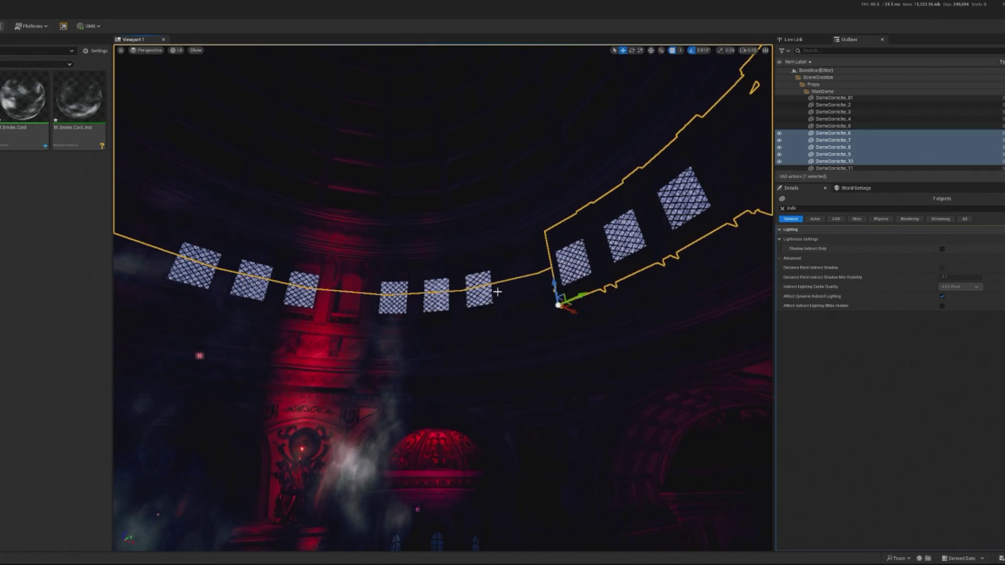
pyautogui.hotkey('ctrl', 'z')
pyautogui.hotkey('ctrl', 'z')
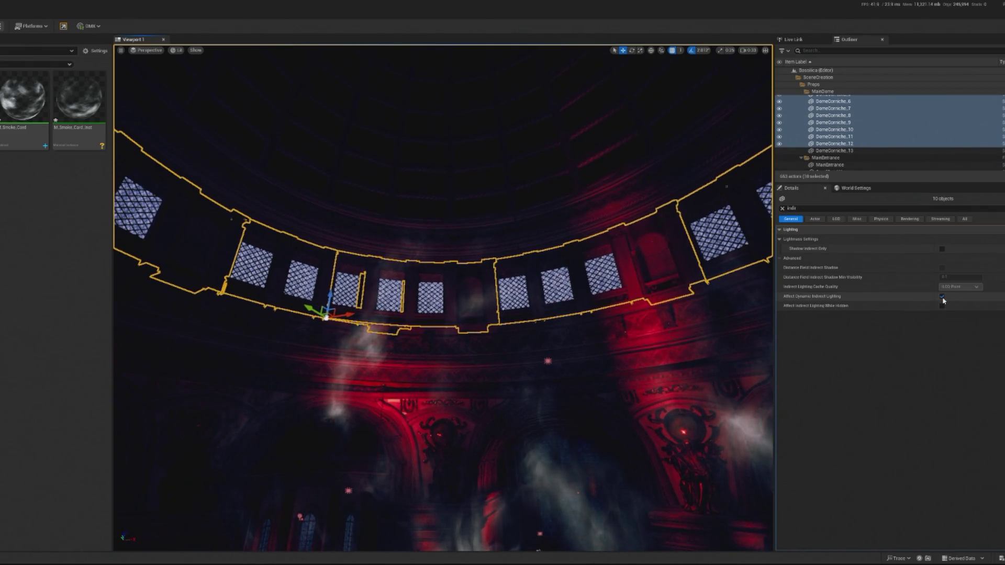
pyautogui.hotkey('ctrl', 'z')
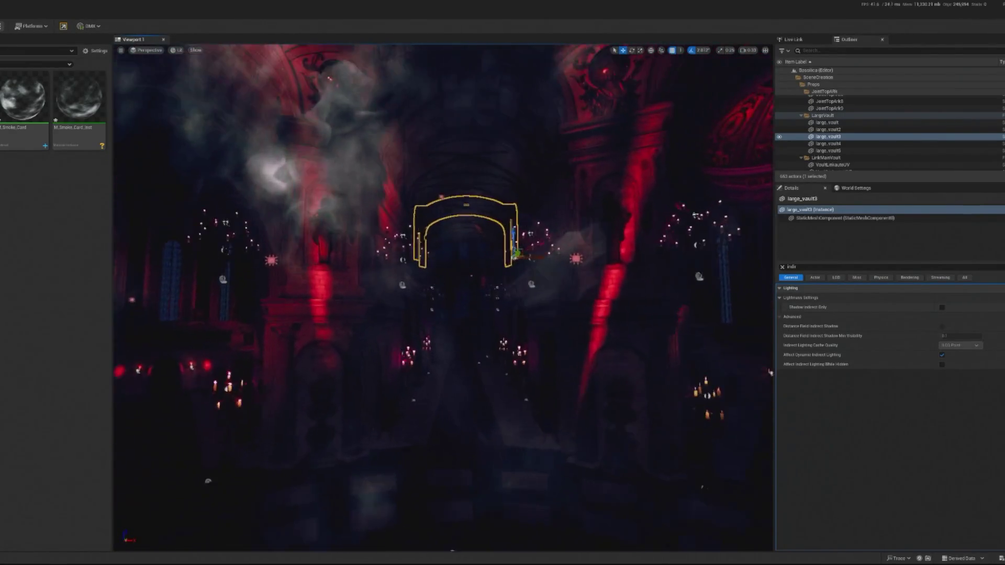
pyautogui.hotkey('ctrl', 'z')
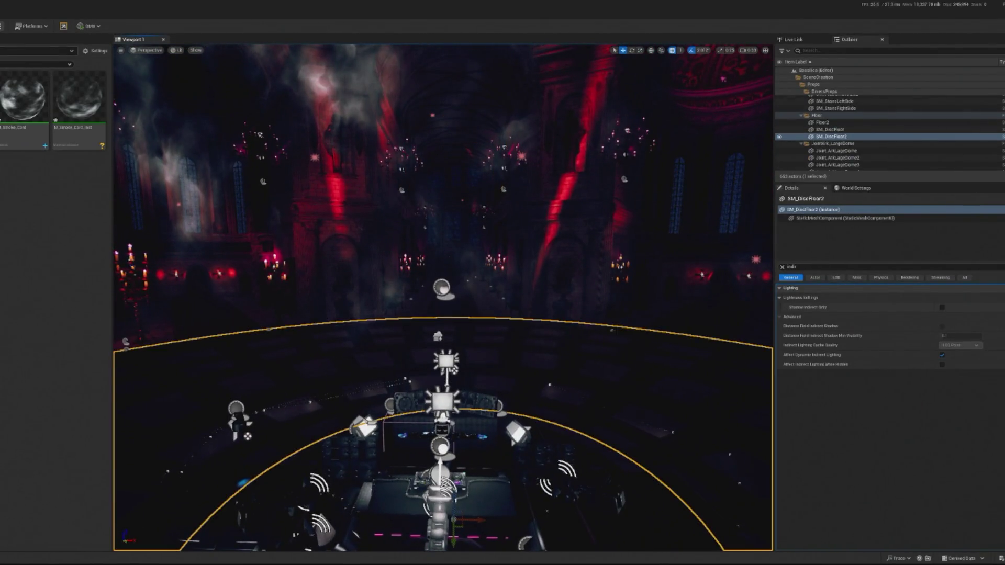
pyautogui.hotkey('alt', 'p')
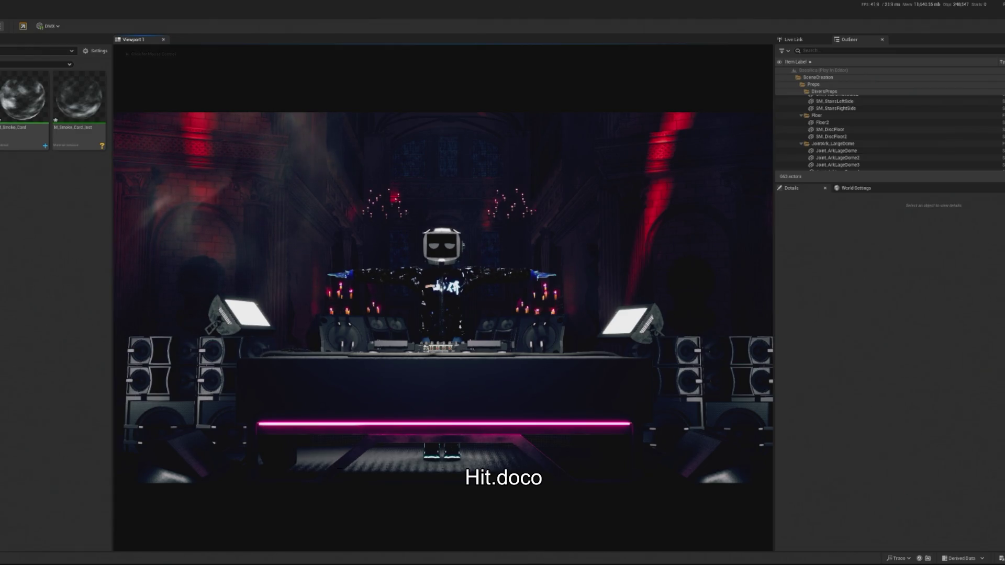
# Step: Stop the preview and lower a BP_Spline_master3 point so the cable dips
pyautogui.press('Escape')
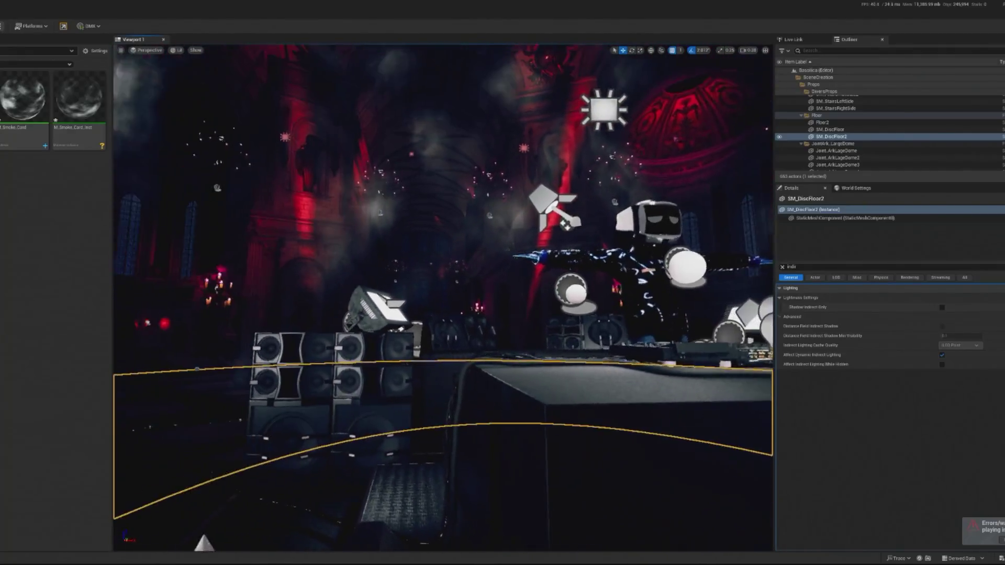
pyautogui.click(489, 354)
pyautogui.click(477, 361)
pyautogui.moveTo(477, 360); pyautogui.dragTo(427, 428)
pyautogui.click(473, 337)
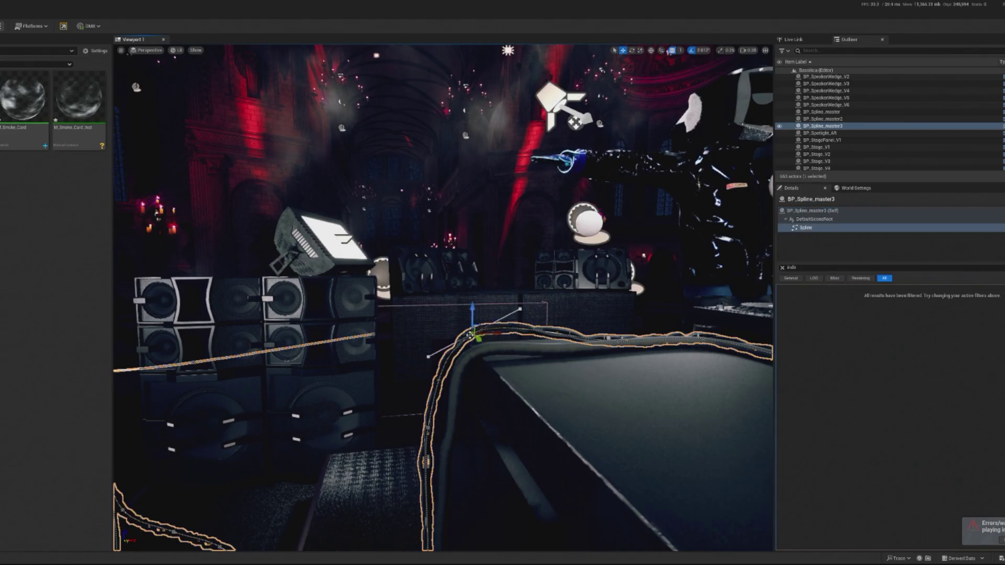
pyautogui.moveTo(474, 307)
pyautogui.mouseDown()
pyautogui.moveTo(476, 319)
pyautogui.moveTo(445, 345)
pyautogui.moveTo(460, 371)
pyautogui.moveTo(505, 332)
pyautogui.mouseUp()
# Step: Select a point on the gray BP_Spline_master2 cable, then run and stop a Play preview
pyautogui.click(308, 252)
pyautogui.moveTo(308, 252)
pyautogui.mouseDown()
pyautogui.moveTo(370, 239)
pyautogui.moveTo(387, 246)
pyautogui.moveTo(356, 261)
pyautogui.mouseUp()
pyautogui.click(370, 239)
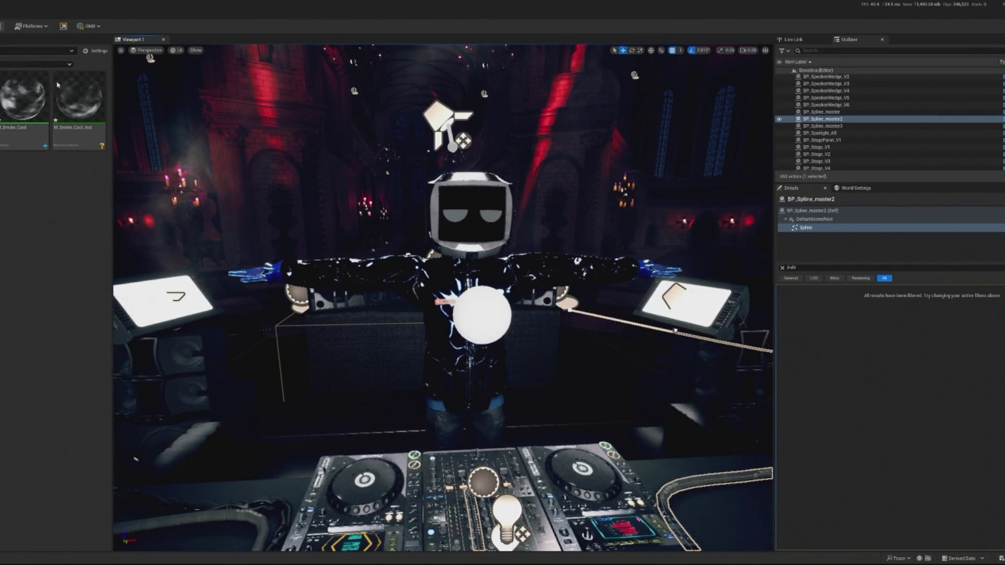
pyautogui.hotkey('alt', 'p')
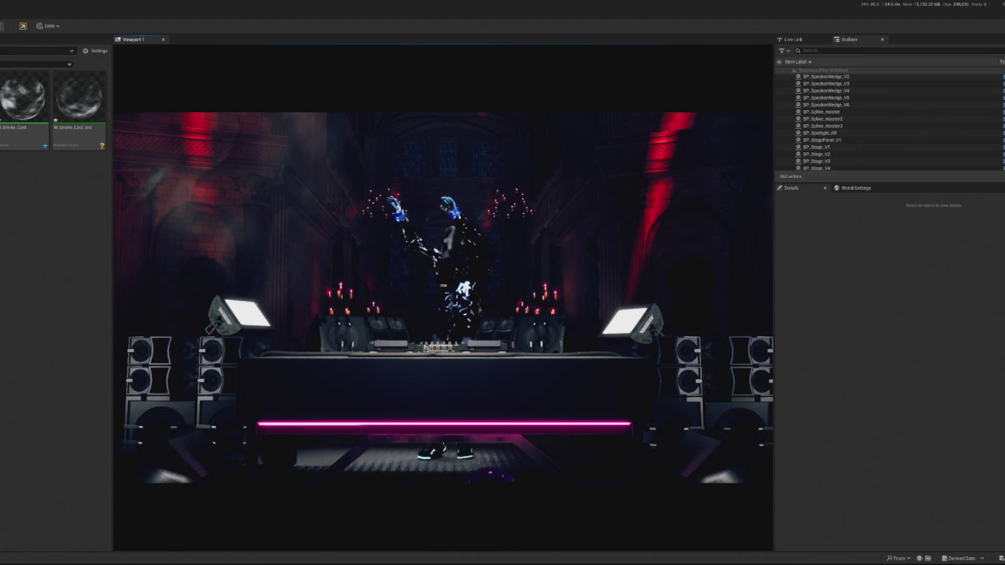
pyautogui.press('Escape')
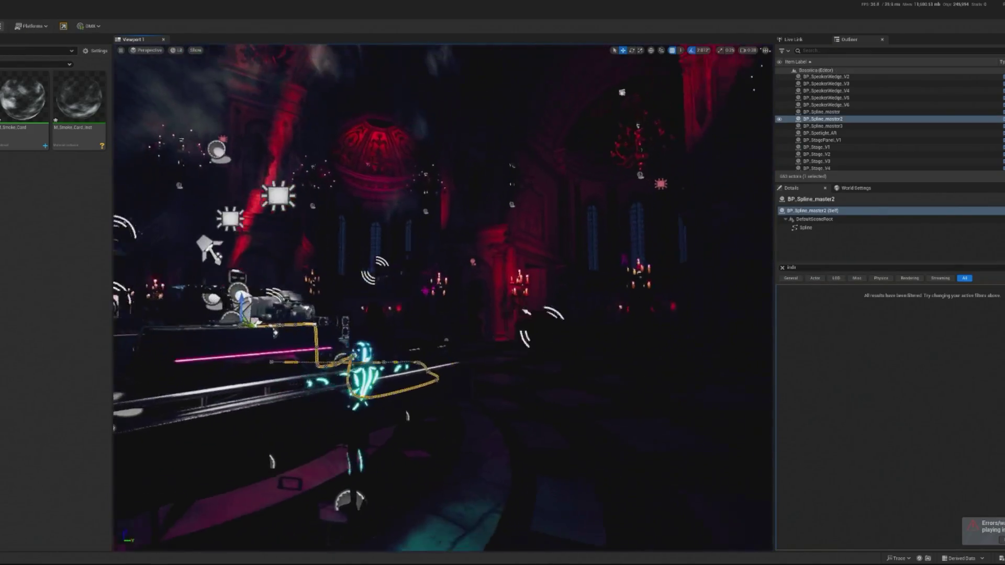
# Step: Give RectLight12 a Volumetric Scattering Intensity of 1.0 and start a Play preview
pyautogui.click(321, 202)
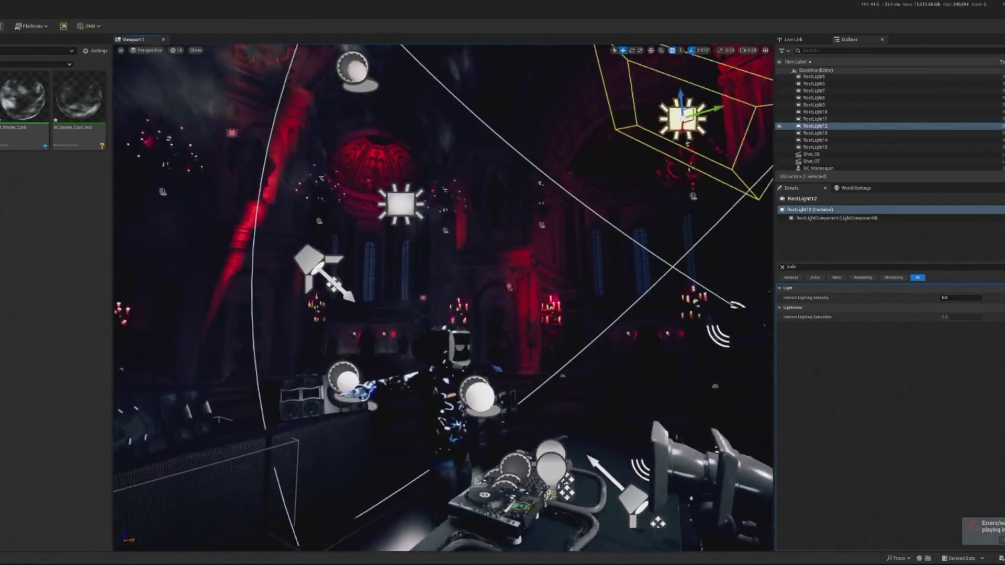
pyautogui.click(782, 267)
pyautogui.scroll(-5, 961, 499)
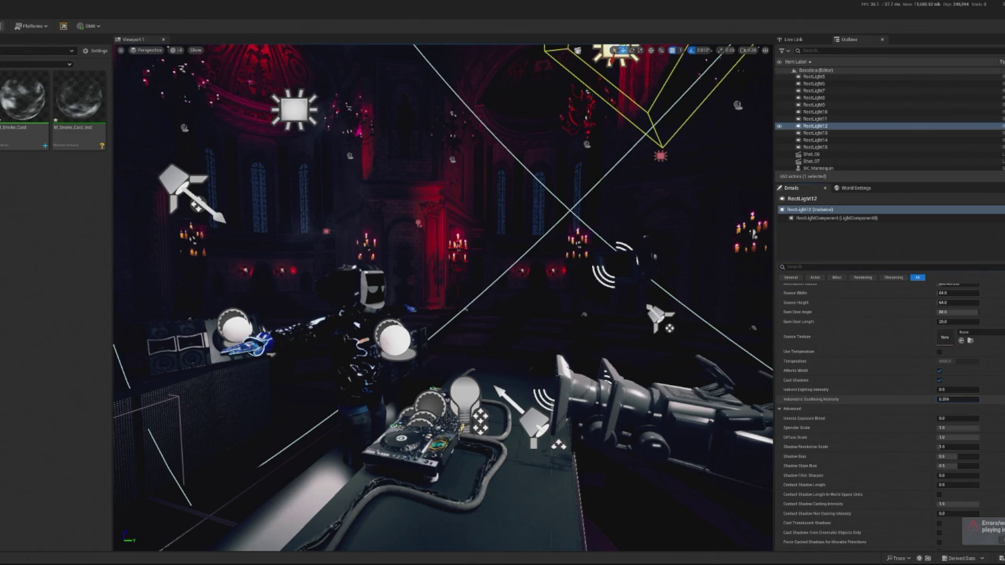
pyautogui.moveTo(955, 399); pyautogui.dragTo(963, 399)
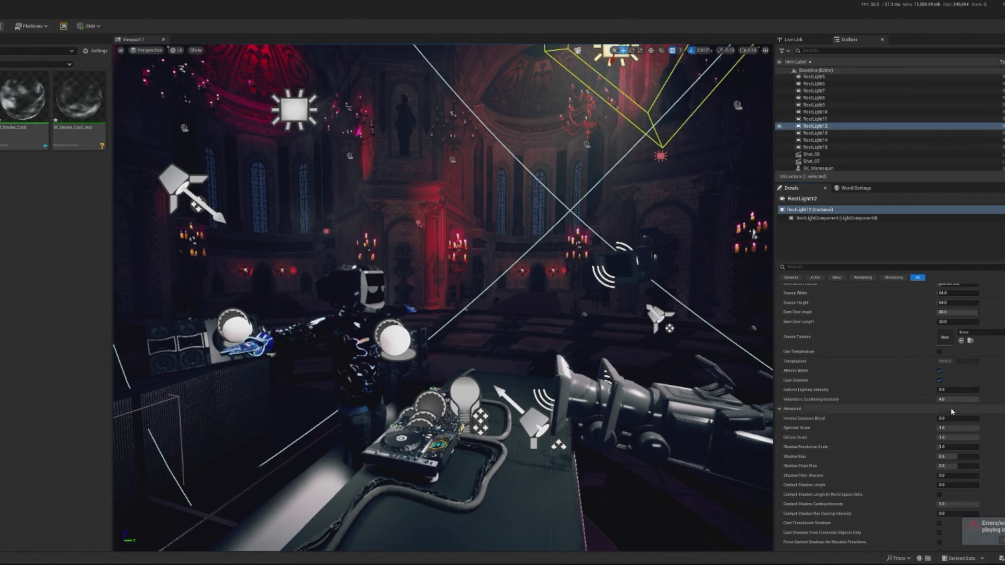
pyautogui.press('Return')
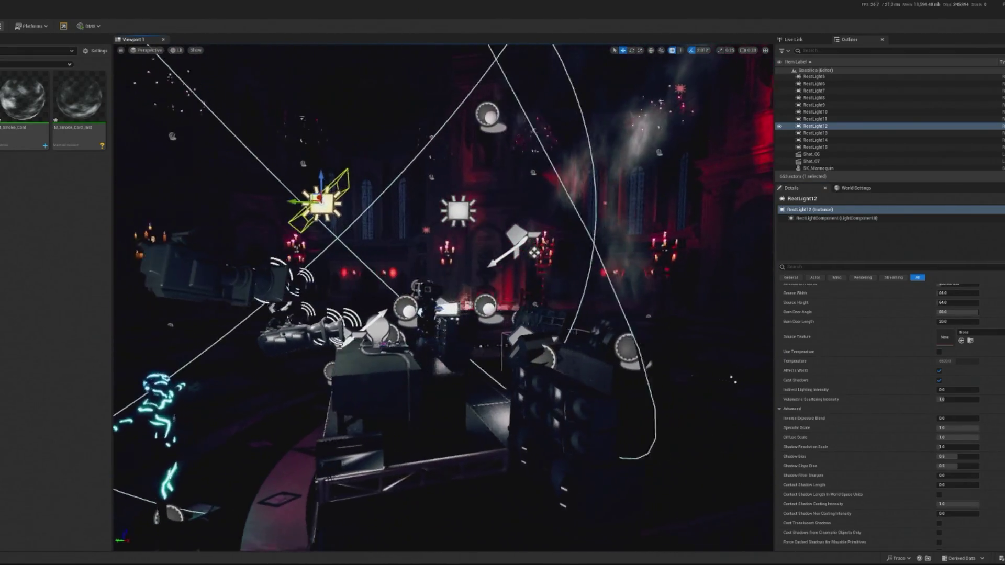
pyautogui.hotkey('alt', 'p')
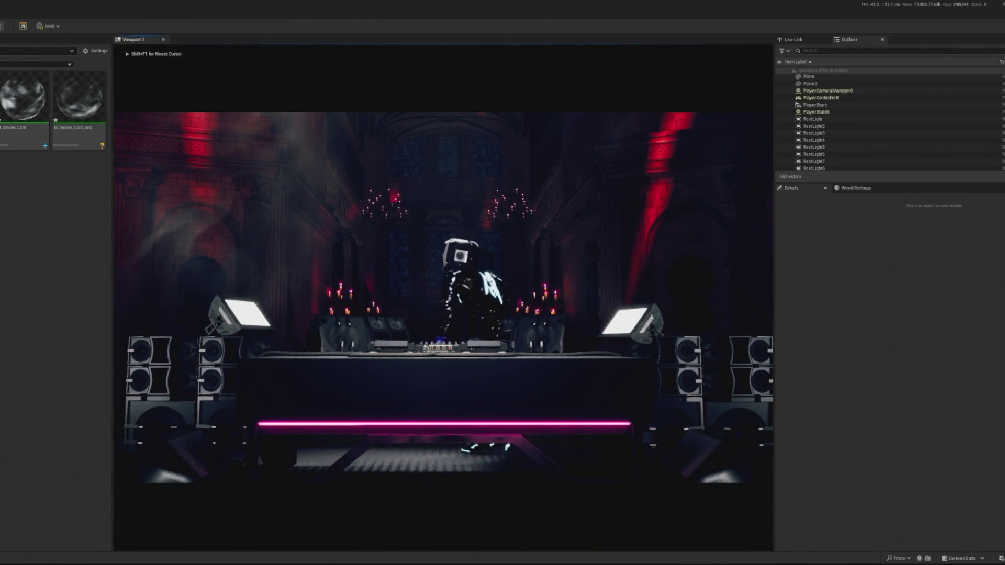
pyautogui.hotkey('shift', 'F1')
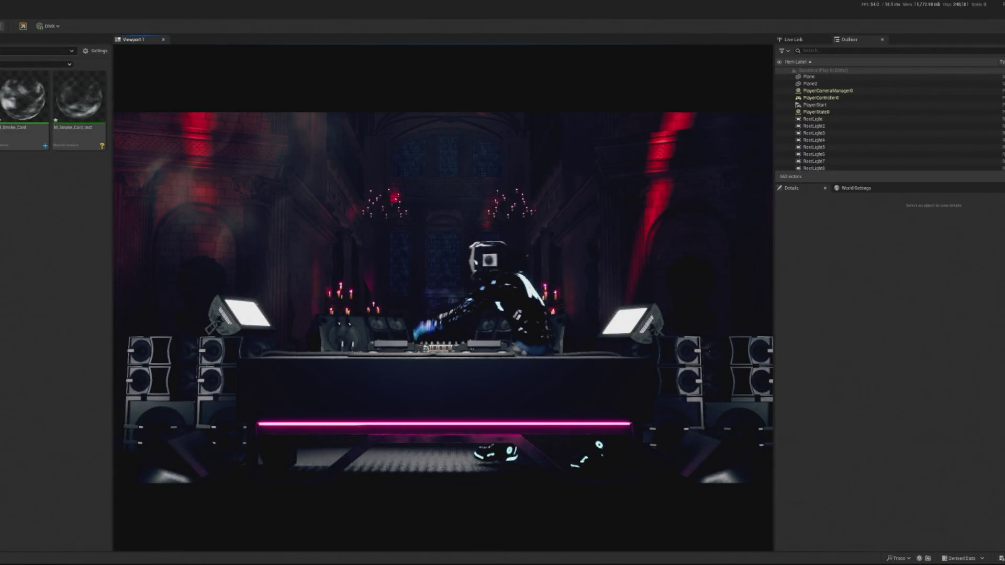
pyautogui.press('Escape')
pyautogui.hotkey('alt', 'p')
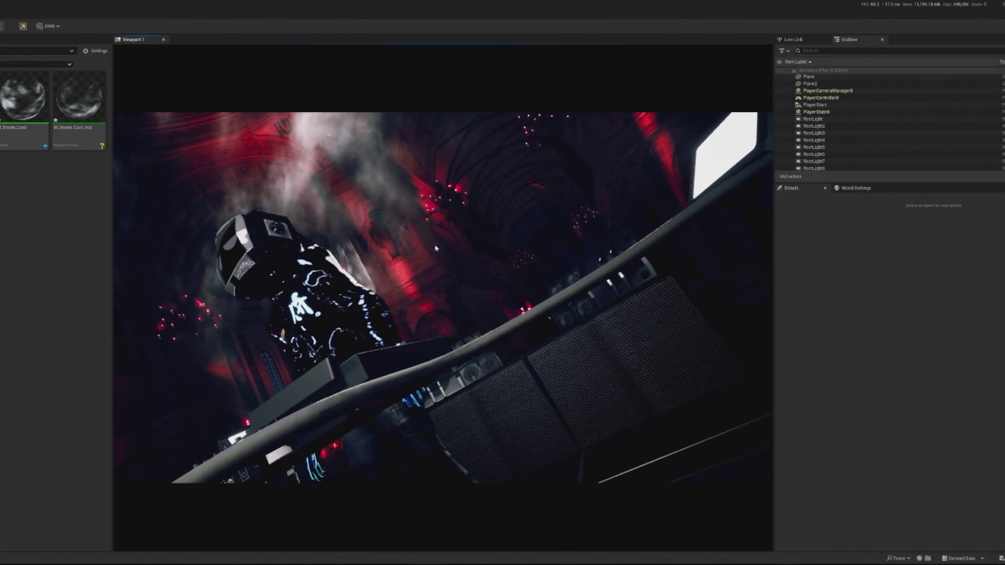
# Step: Select BP_Floating_CameraXYZ8, replay the preview, free the mouse and switch to TouchDesigner
pyautogui.press('Escape')
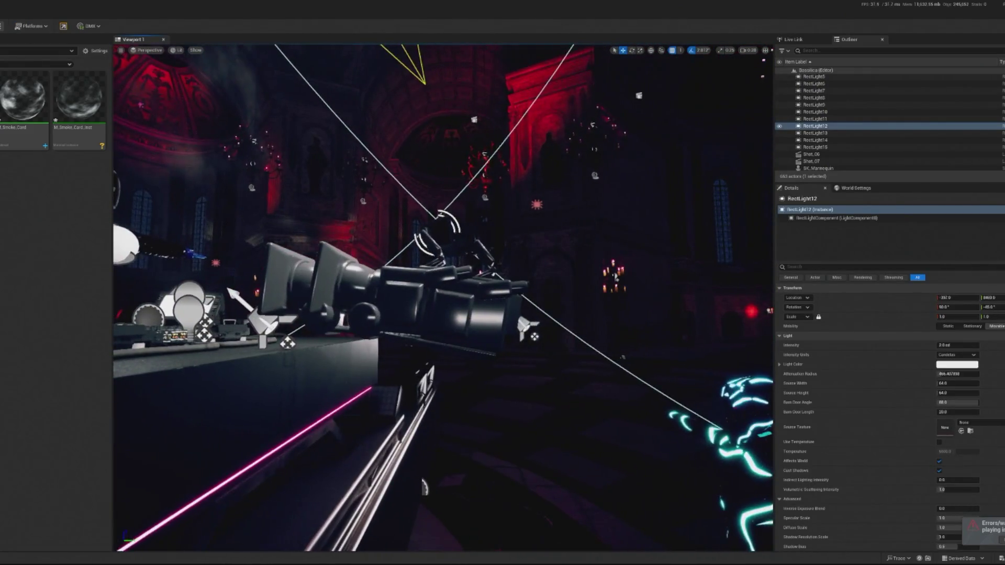
pyautogui.click(331, 259)
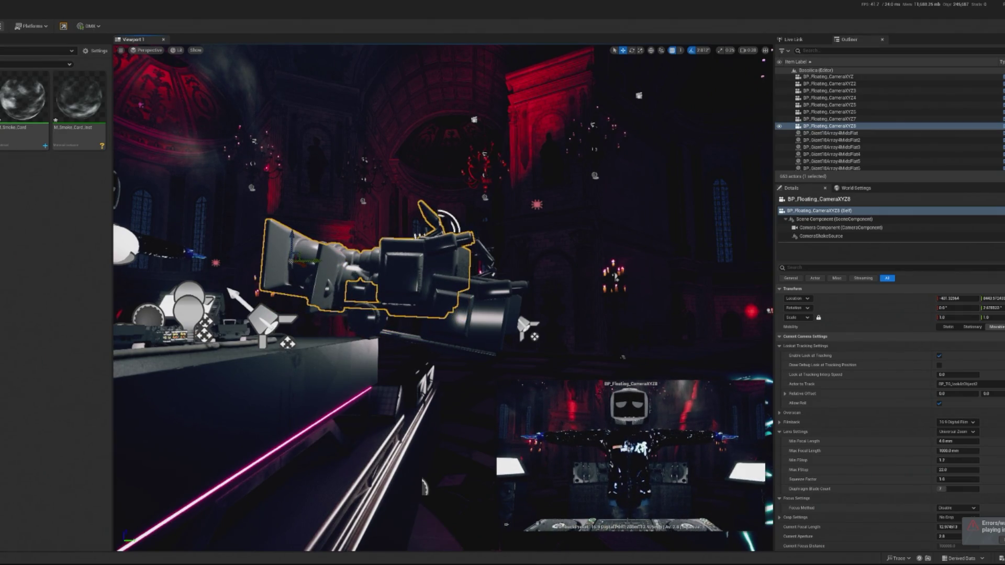
pyautogui.hotkey('alt', 'p')
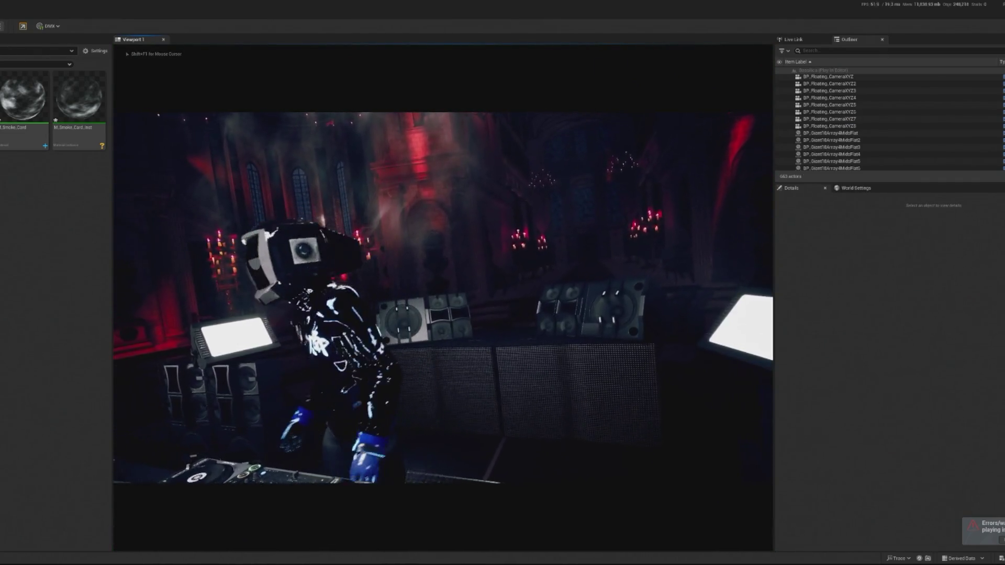
pyautogui.hotkey('shift', 'F1')
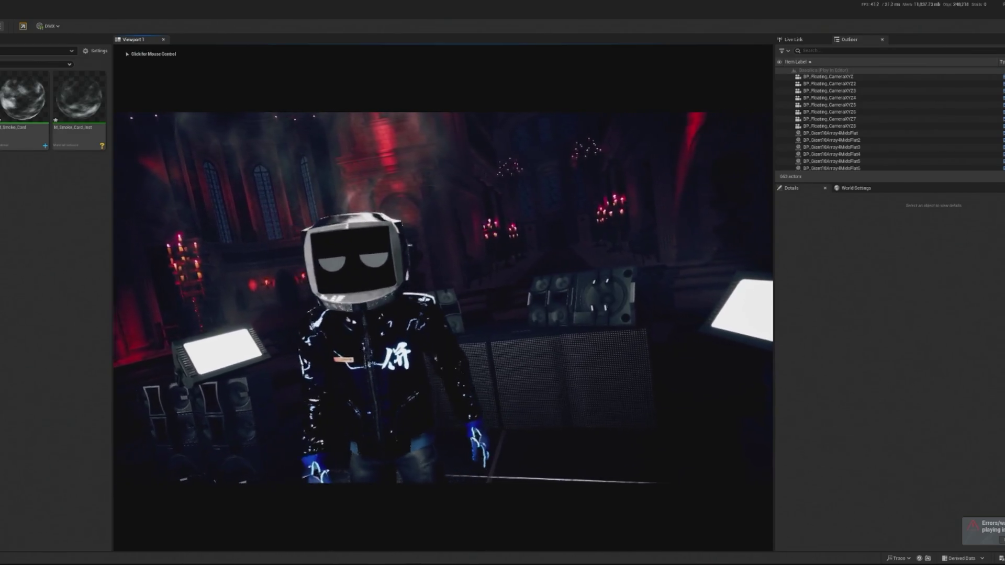
pyautogui.hotkey('alt', 'Tab')
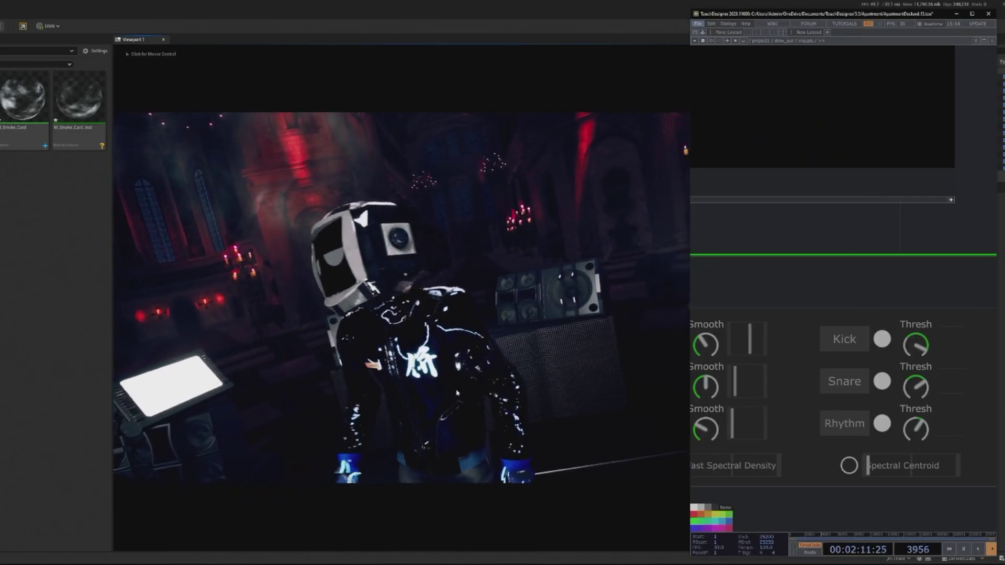
# Step: Switch from TouchDesigner back to the running Unreal play preview
pyautogui.hotkey('alt', 'Tab')
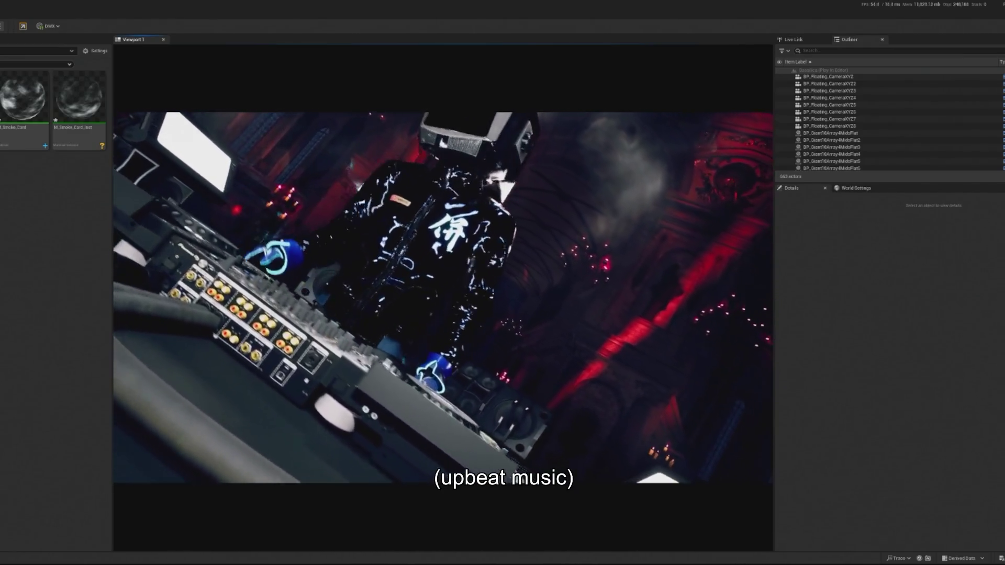
# Step: Stop the preview and try a Z Distance of 35, then undo it back to 40
pyautogui.click(396, 245)
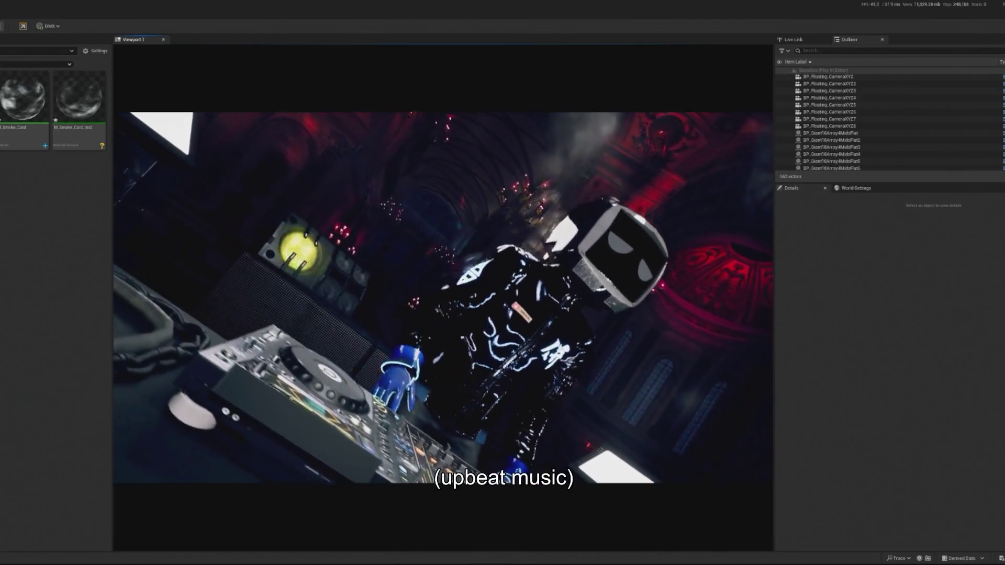
pyautogui.press('Escape')
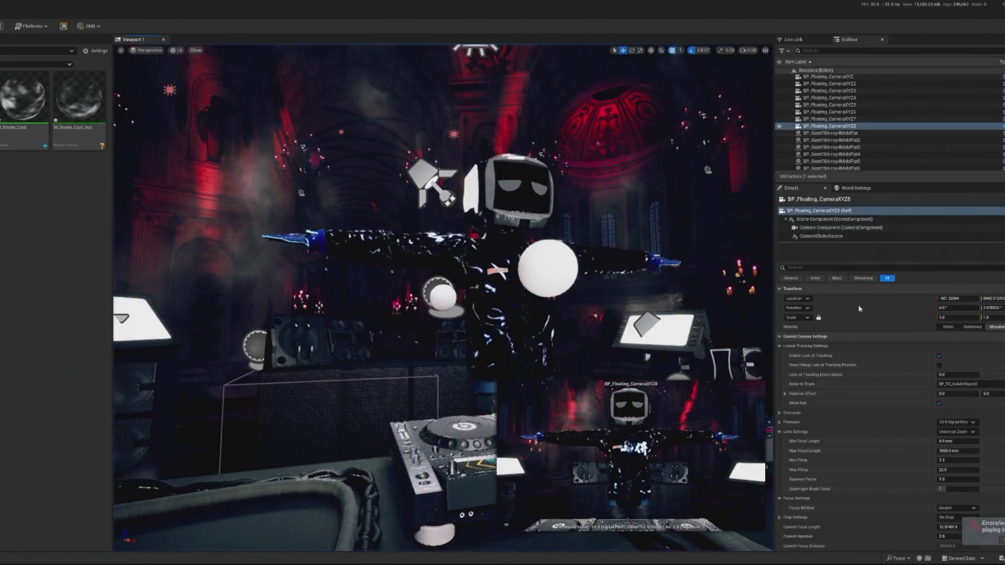
pyautogui.scroll(-6, 963, 471)
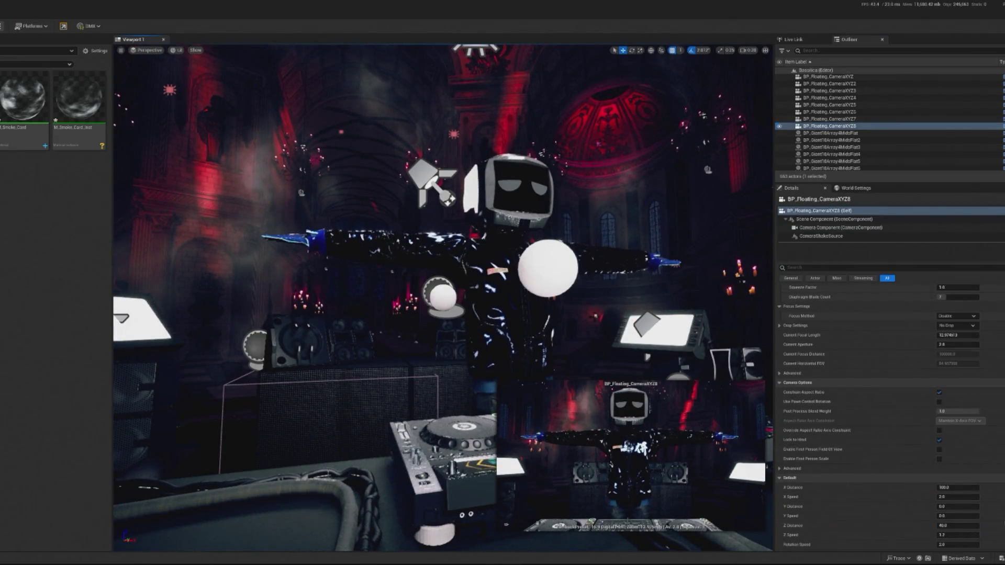
pyautogui.click(951, 480)
pyautogui.write('35')
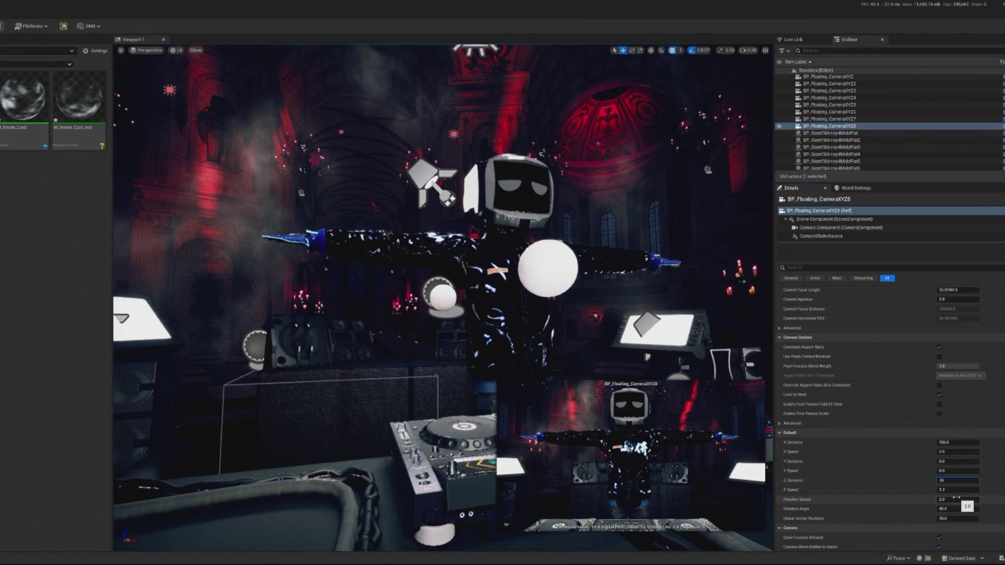
pyautogui.hotkey('ctrl', 'z')
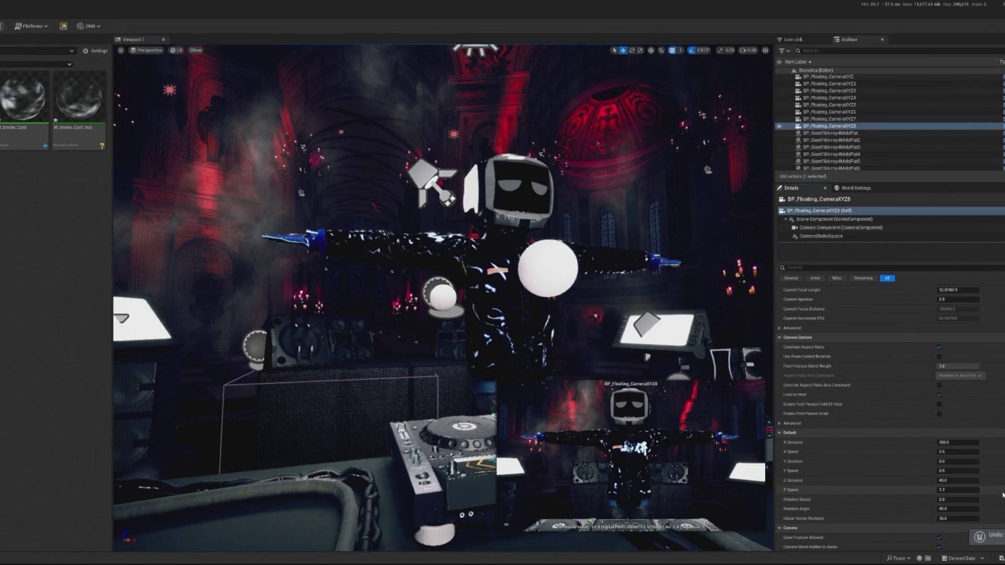
# Step: Set Rotation Angle 25, Rotation Speed 4, Global Vector Multiplier 5 and X Distance 75, then frame the camera
pyautogui.click(948, 509)
pyautogui.write('25')
pyautogui.click(950, 499)
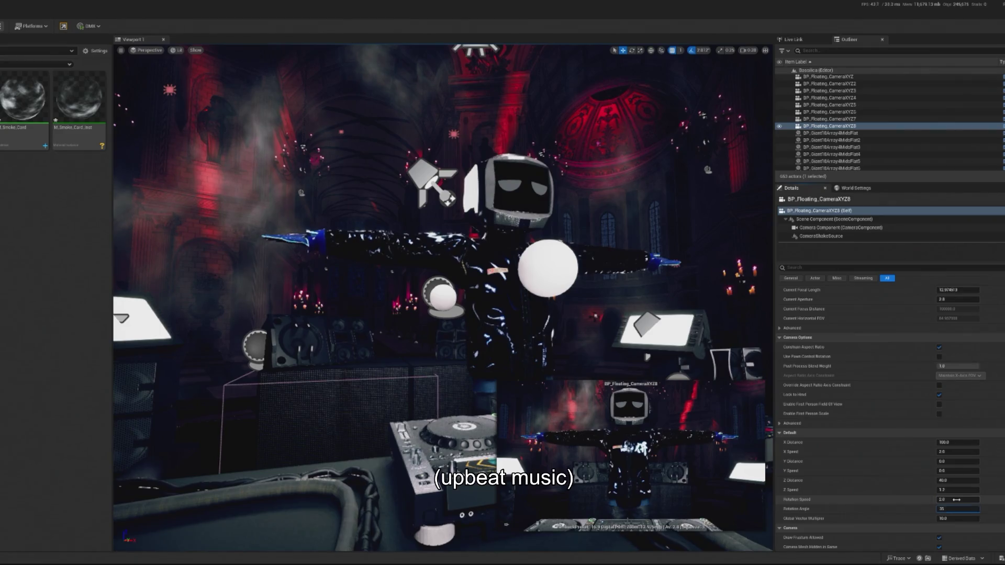
pyautogui.write('4')
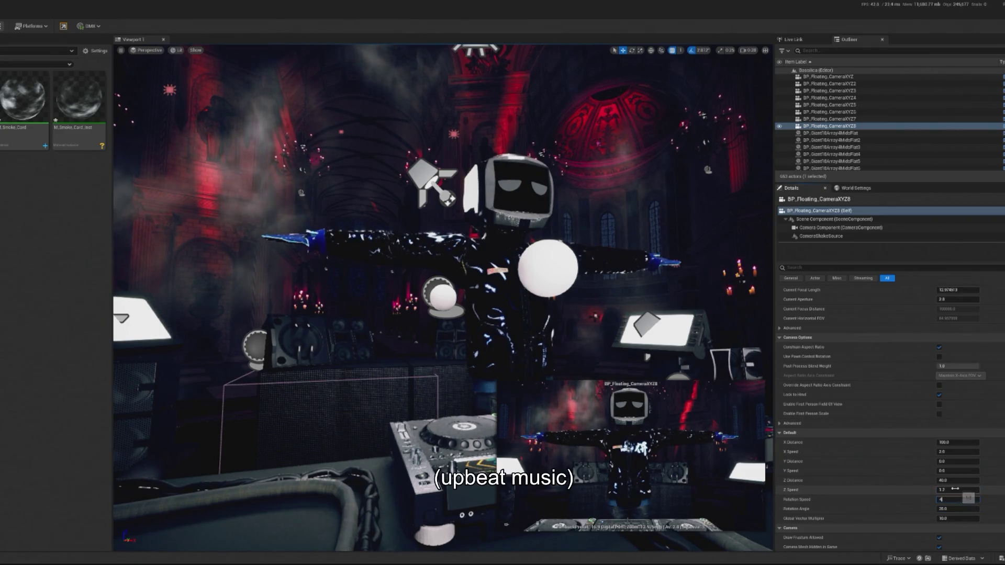
pyautogui.click(956, 518)
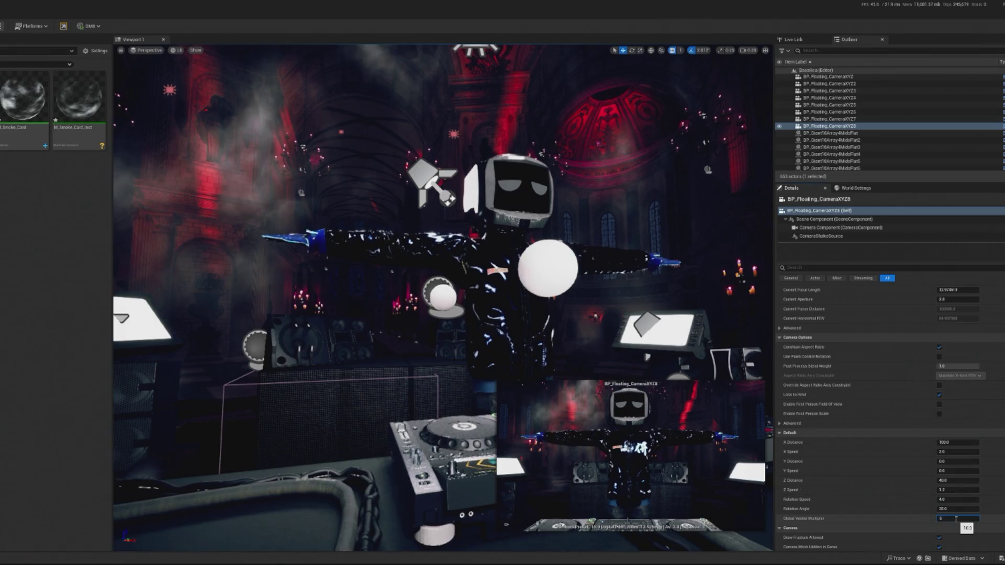
pyautogui.click(956, 445)
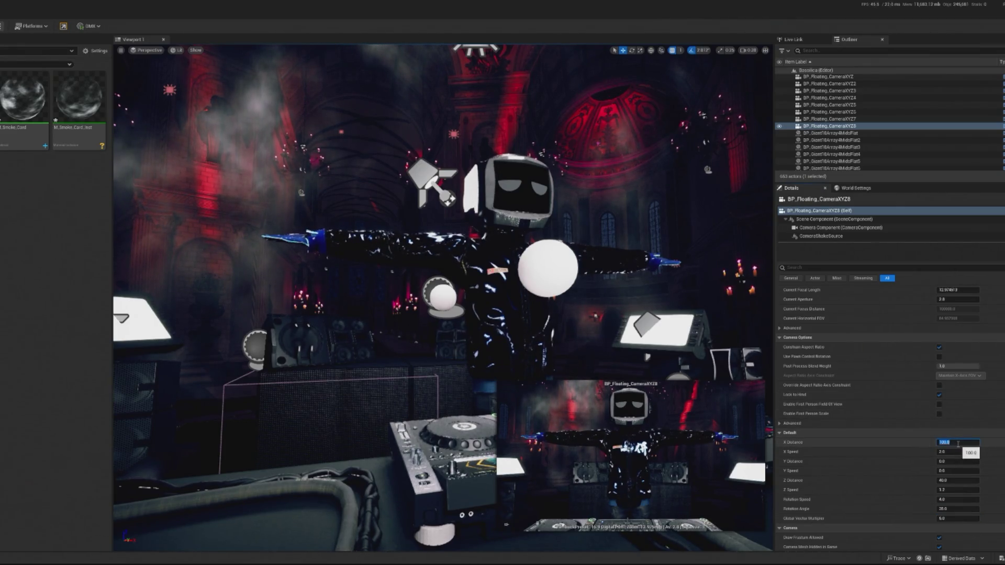
pyautogui.write('75')
pyautogui.press('Return')
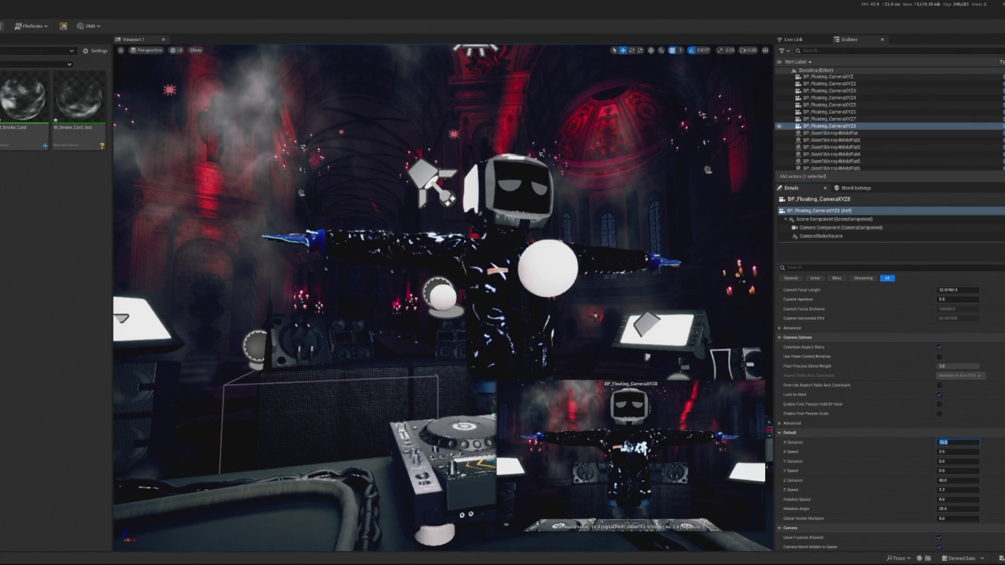
pyautogui.press('f')
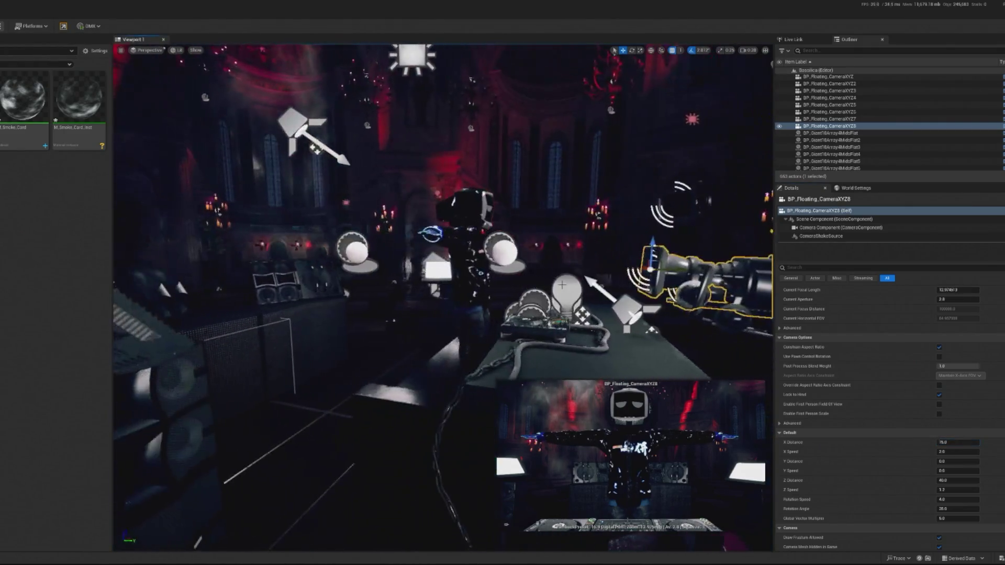
# Step: Play the scene to watch the retuned floating camera, then free the mouse with Shift+F1
pyautogui.click(1, 27)
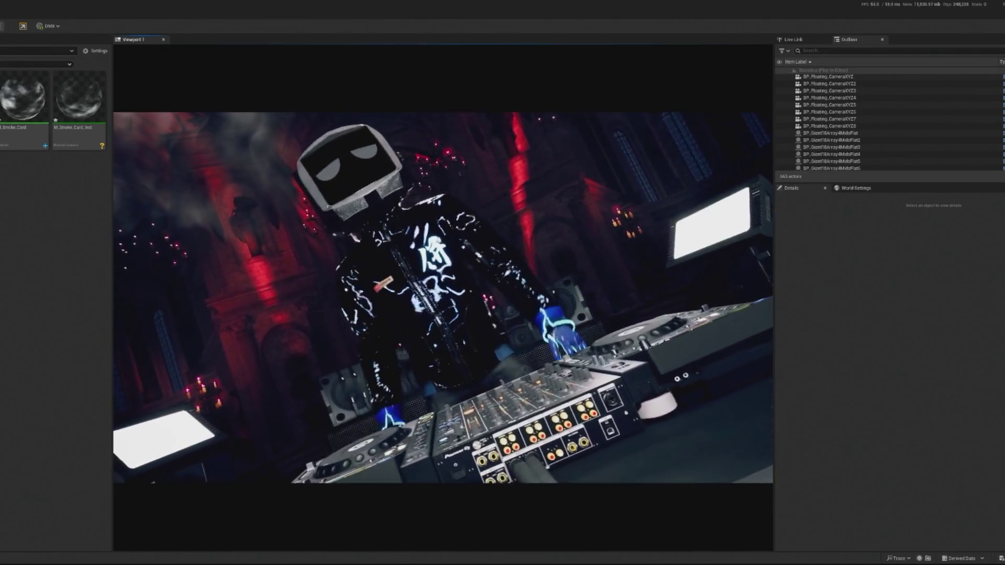
pyautogui.hotkey('shift', 'F1')
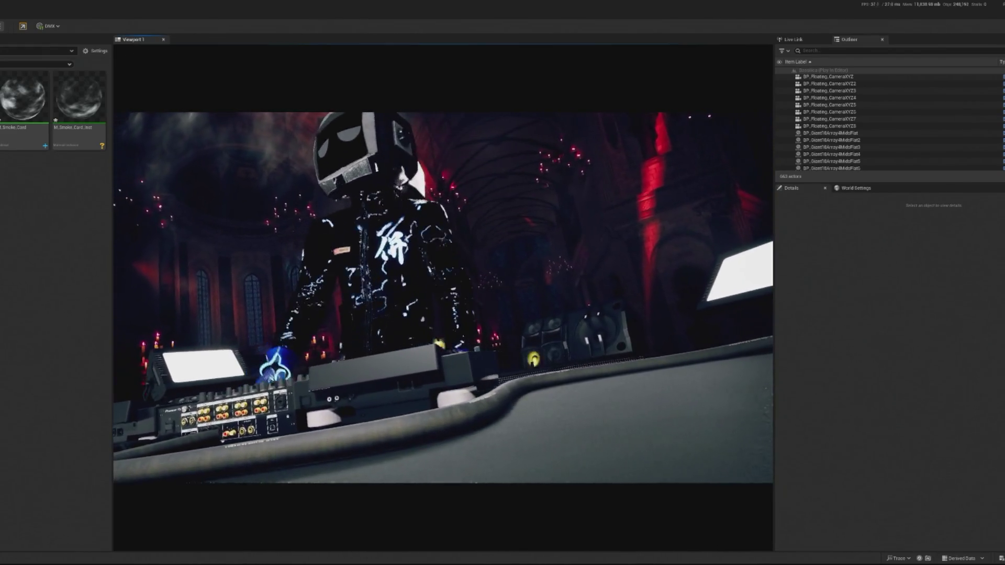
# Step: Lower BP_Floating_CameraXYZ8's Current Focal Length to 6.18, frame it and preview in Play mode
pyautogui.click(131, 194)
pyautogui.doubleClick(830, 126)
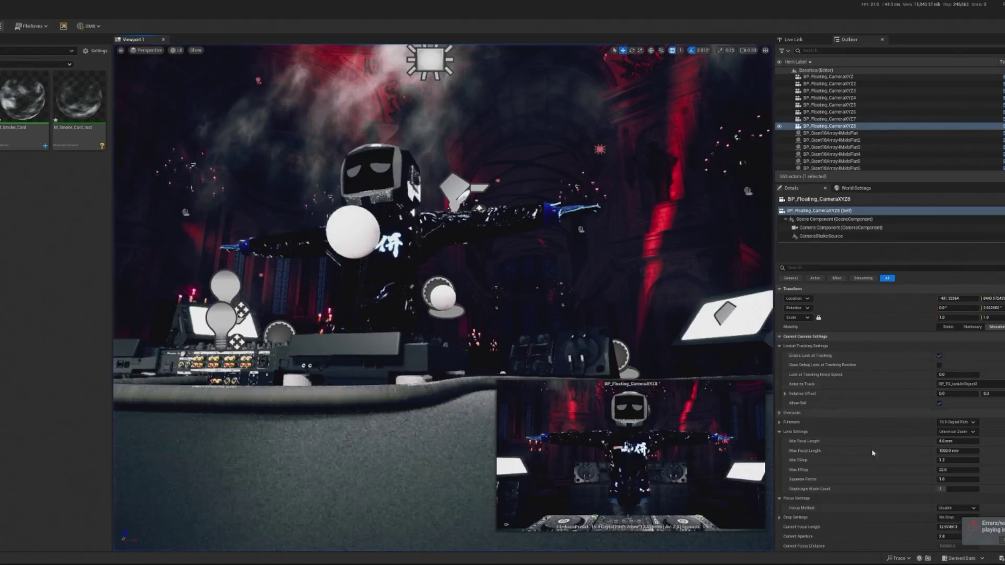
pyautogui.moveTo(941, 471); pyautogui.dragTo(900, 472)
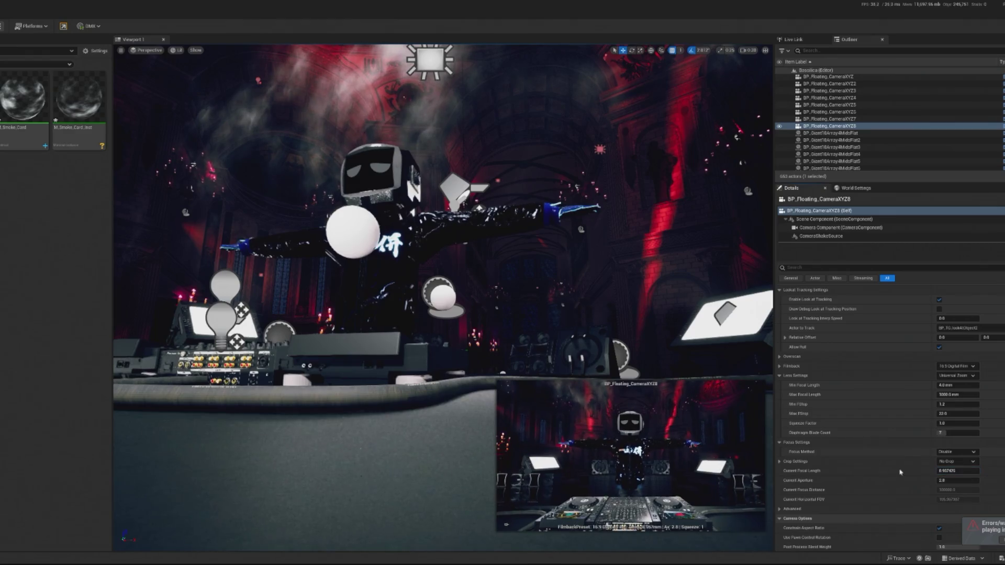
pyautogui.press('f')
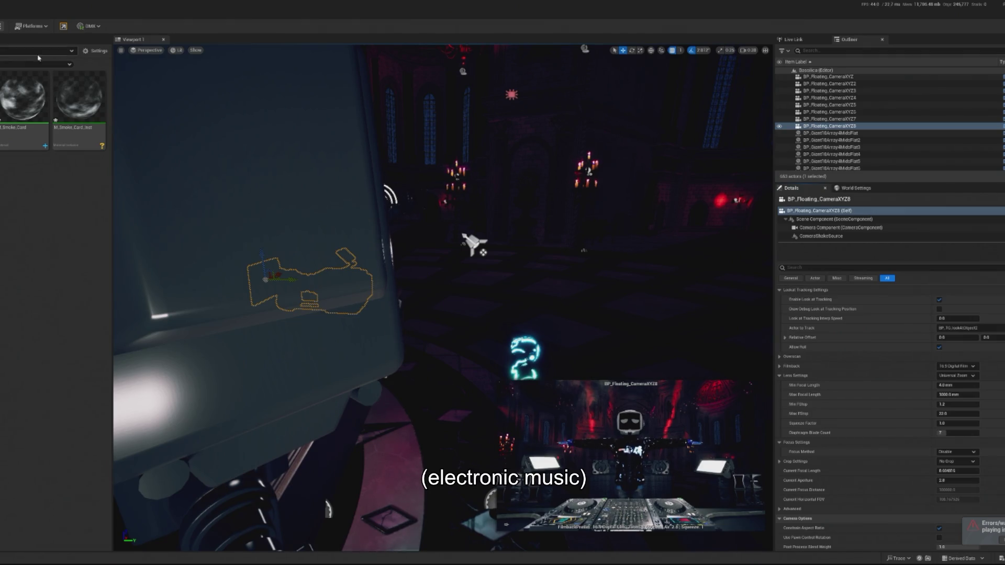
pyautogui.hotkey('alt', 'p')
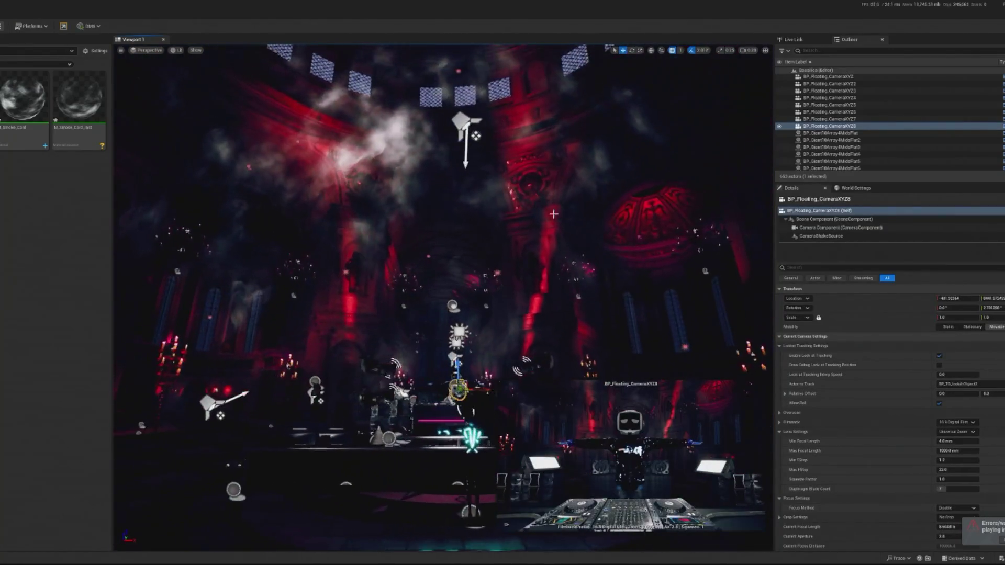
pyautogui.click(643, 209)
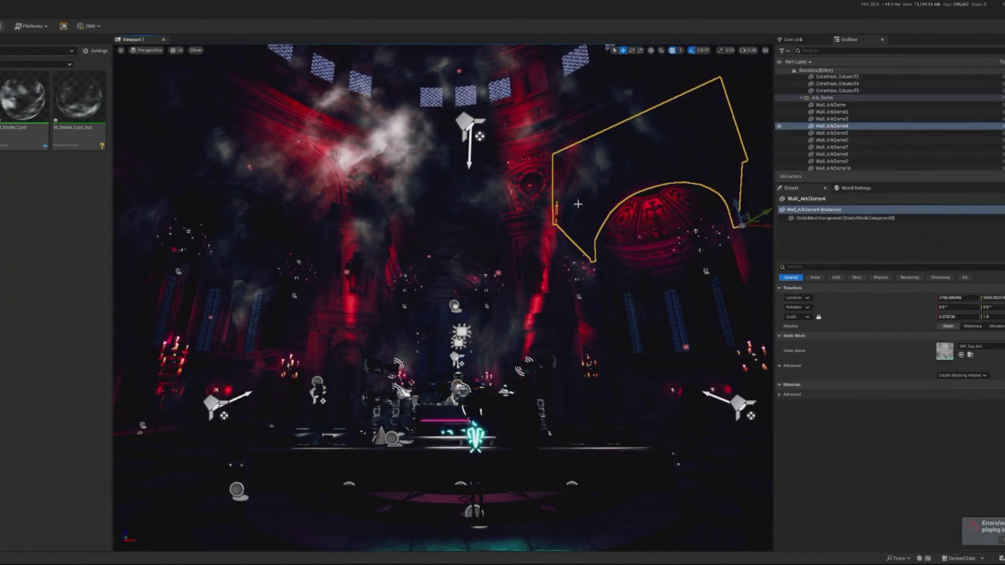
# Step: Select the smoke-card plane Plane2 past the dome column and open its M_Smoke_Card graph
pyautogui.click(478, 387)
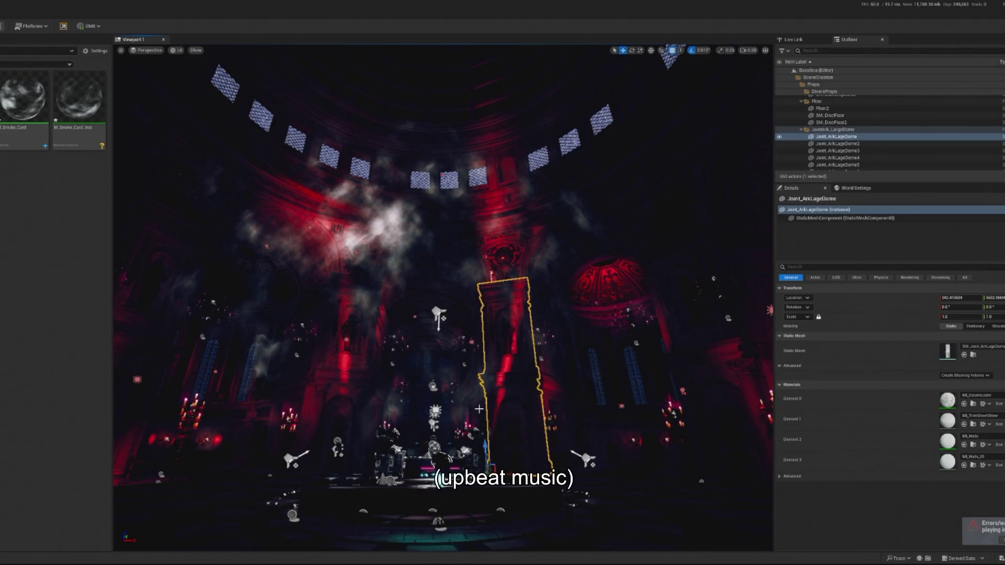
pyautogui.click(552, 243)
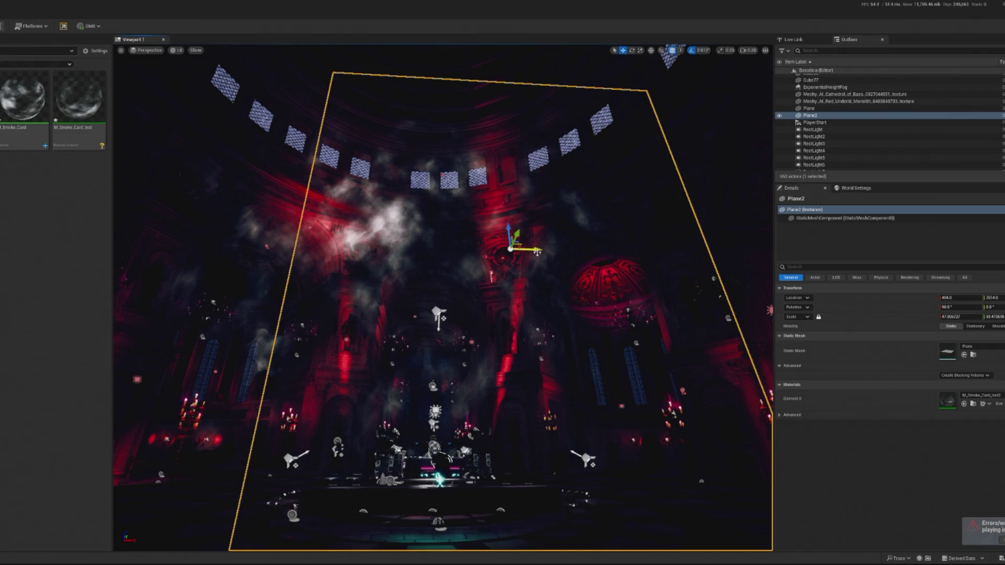
pyautogui.moveTo(413, 246); pyautogui.dragTo(414, 246)
pyautogui.moveTo(668, 345); pyautogui.dragTo(668, 345)
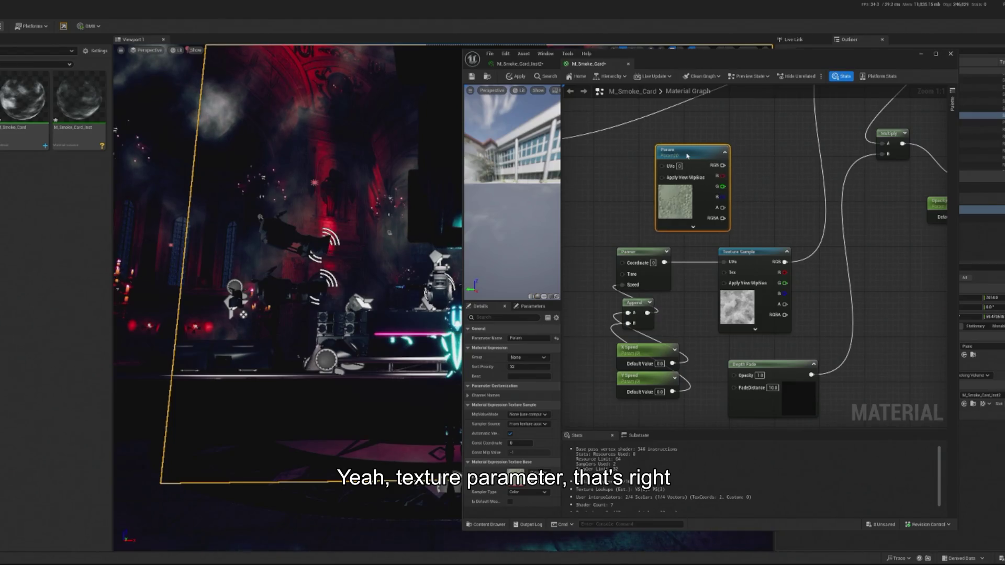
pyautogui.moveTo(687, 156); pyautogui.dragTo(797, 178)
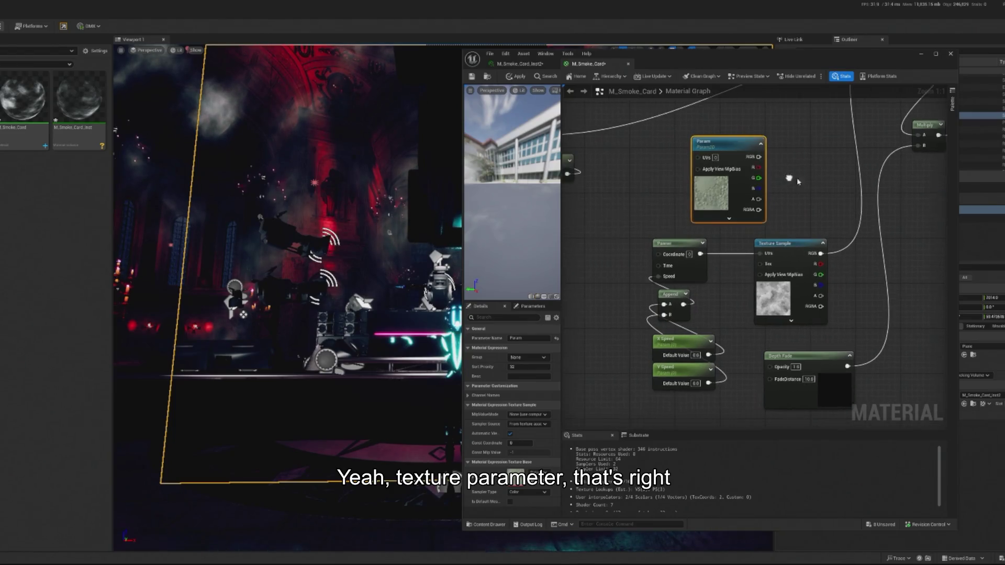
# Step: Assign the cloudy smoke texture to Param and wire Panner into its UVs and Multiply's B input
pyautogui.moveTo(730, 405)
pyautogui.mouseDown()
pyautogui.moveTo(649, 239)
pyautogui.moveTo(667, 252)
pyautogui.moveTo(599, 246)
pyautogui.mouseUp()
pyautogui.moveTo(736, 152)
pyautogui.mouseDown()
pyautogui.moveTo(712, 277)
pyautogui.moveTo(743, 289)
pyautogui.moveTo(765, 265)
pyautogui.mouseUp()
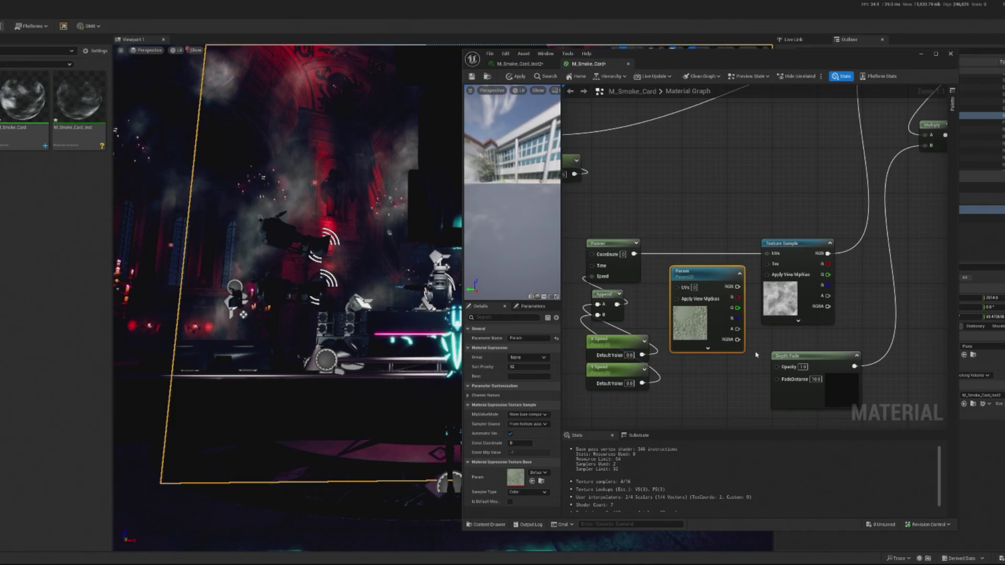
pyautogui.click(801, 321)
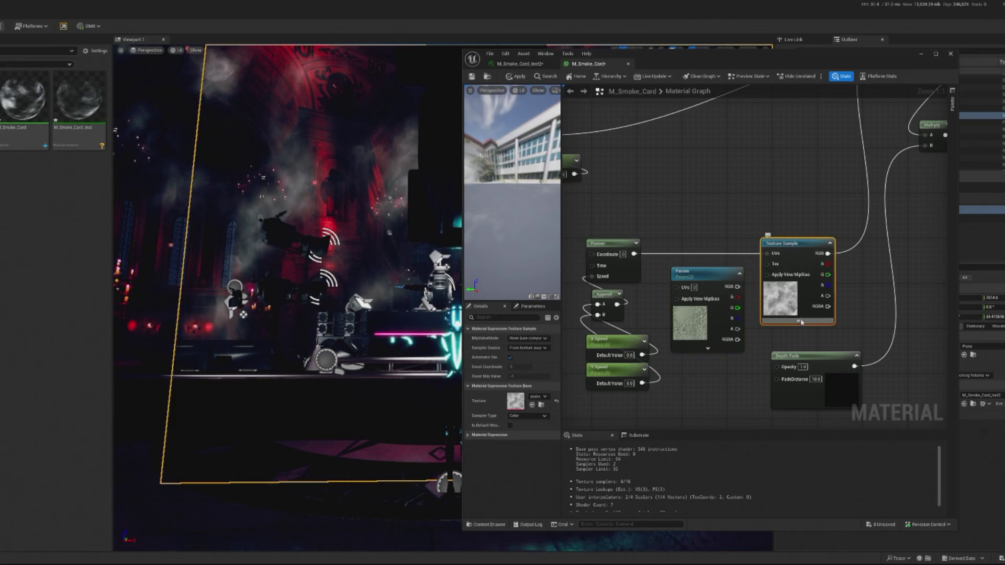
pyautogui.click(703, 285)
pyautogui.click(532, 482)
pyautogui.moveTo(634, 254); pyautogui.dragTo(678, 287)
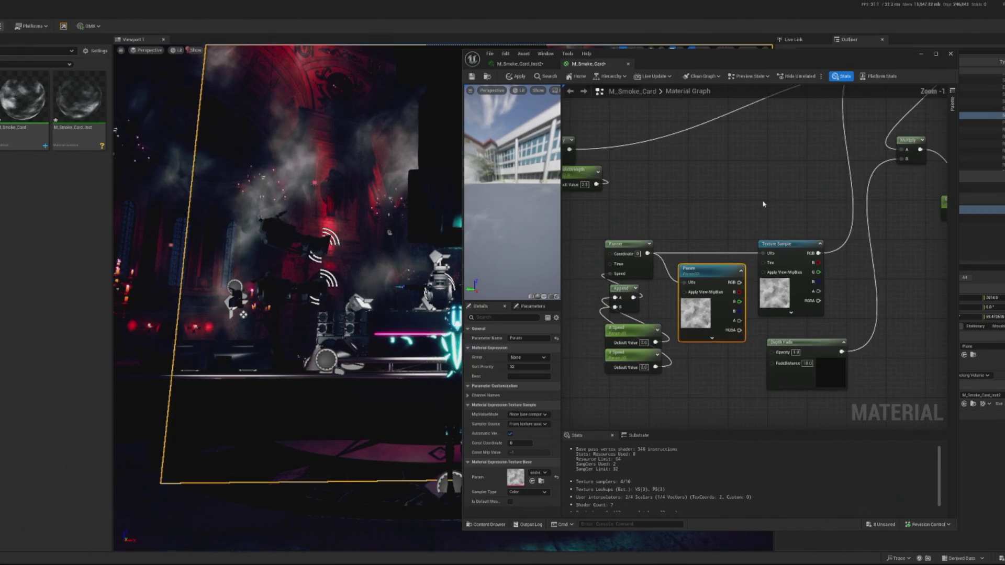
pyautogui.scroll(-2, 762, 199)
pyautogui.scroll(1, 875, 151)
pyautogui.moveTo(875, 151); pyautogui.dragTo(815, 206)
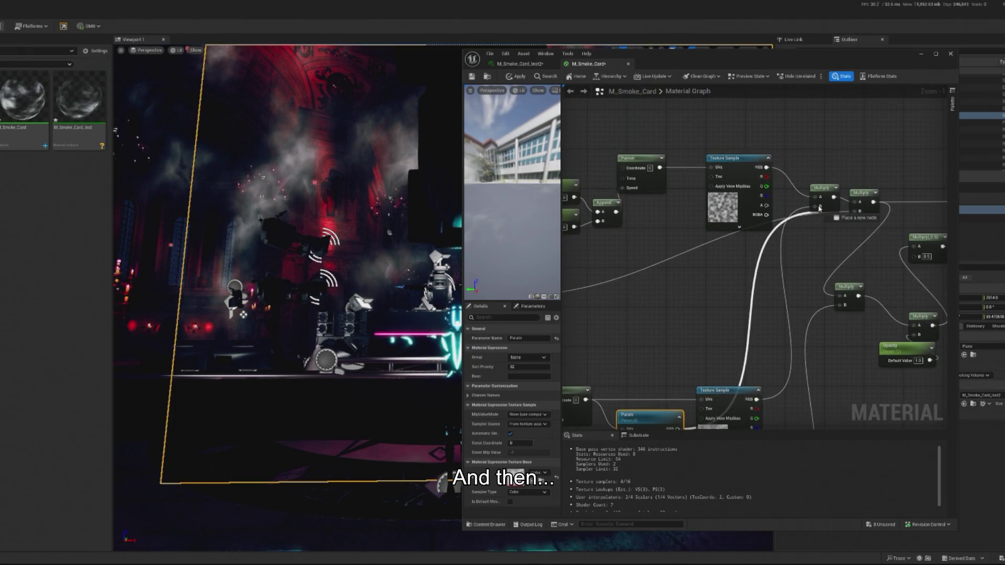
pyautogui.scroll(-2, 740, 304)
pyautogui.moveTo(740, 304); pyautogui.dragTo(775, 314)
pyautogui.moveTo(659, 326); pyautogui.dragTo(679, 296)
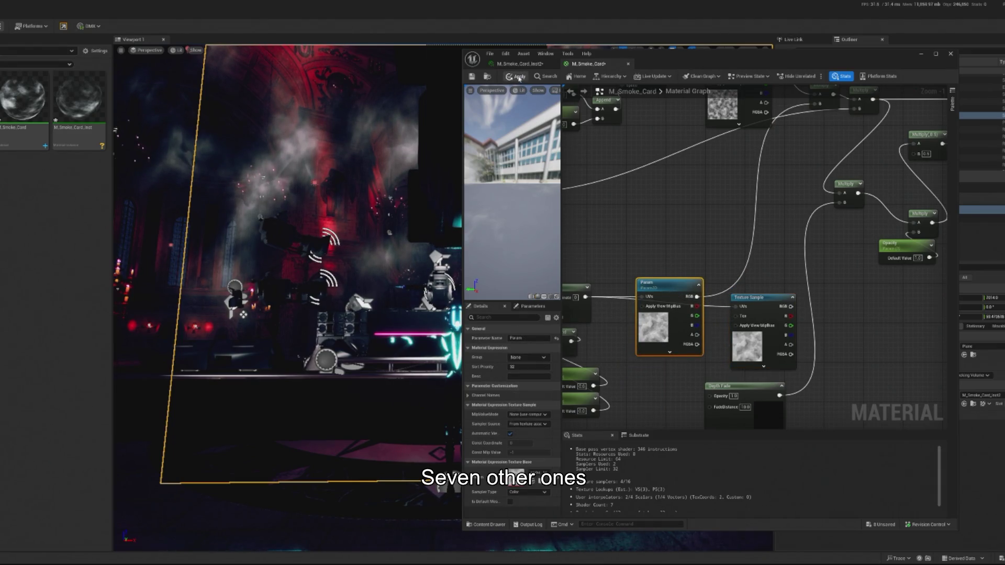
# Step: Delete the extra Texture Sample node and close the material editor
pyautogui.click(765, 302)
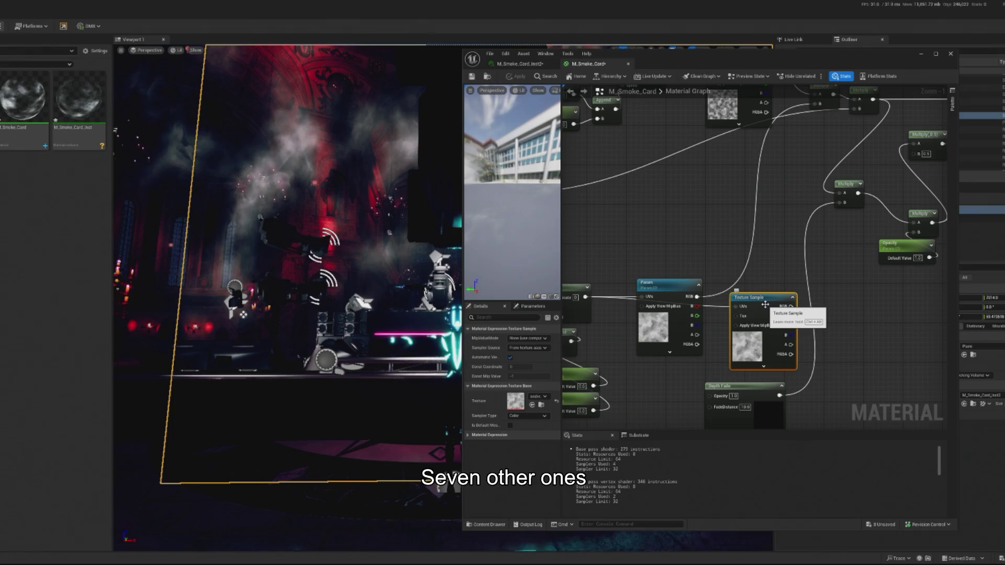
pyautogui.press('Delete')
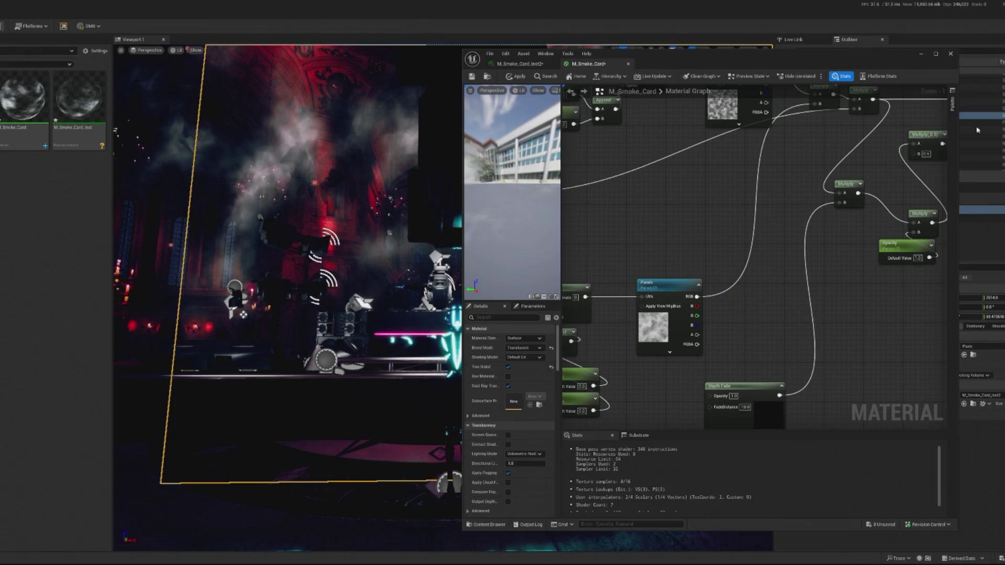
pyautogui.click(977, 130)
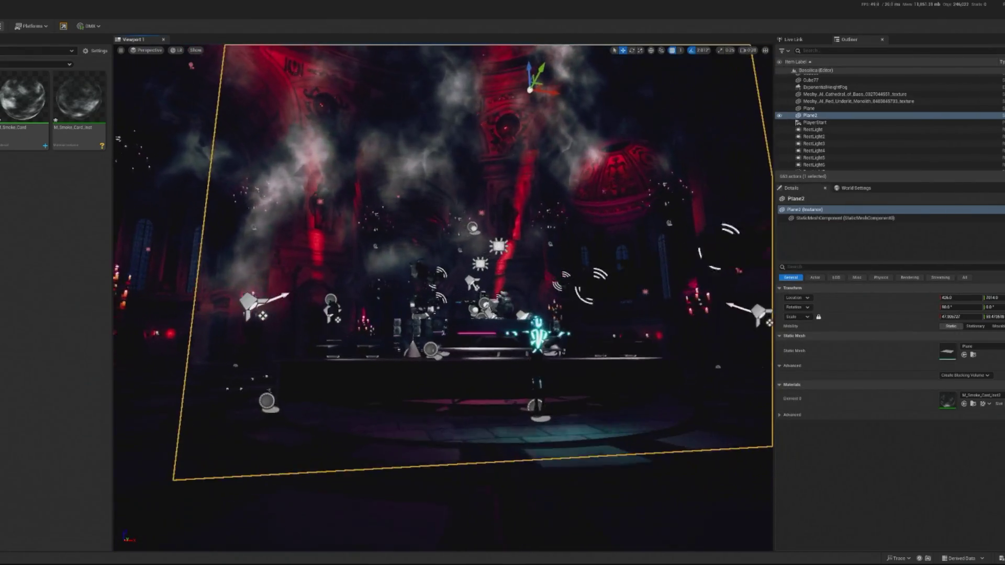
# Step: Save the level and pick the white smoke wallpaper texture for import
pyautogui.scroll(10, 233, 230)
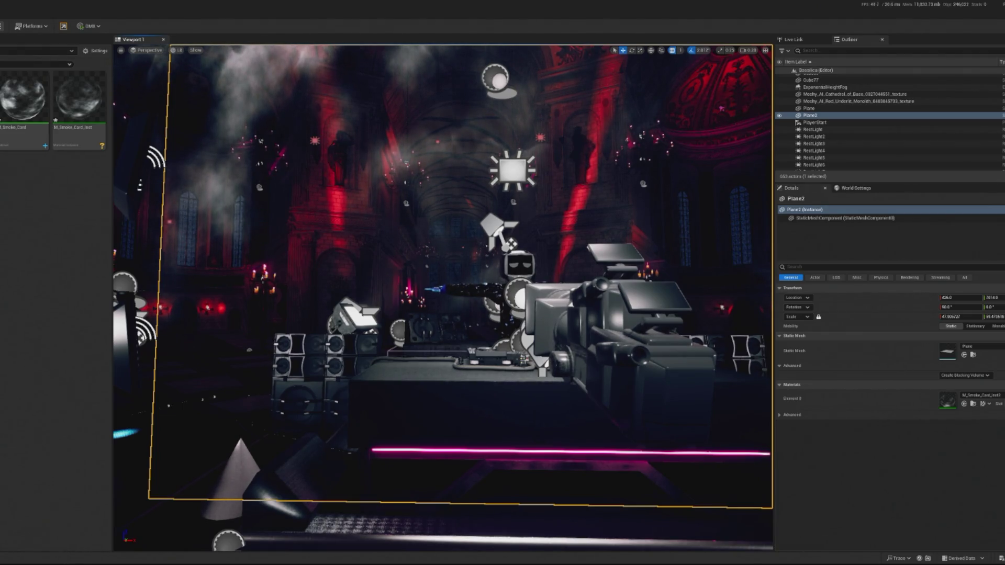
pyautogui.hotkey('ctrl', 's')
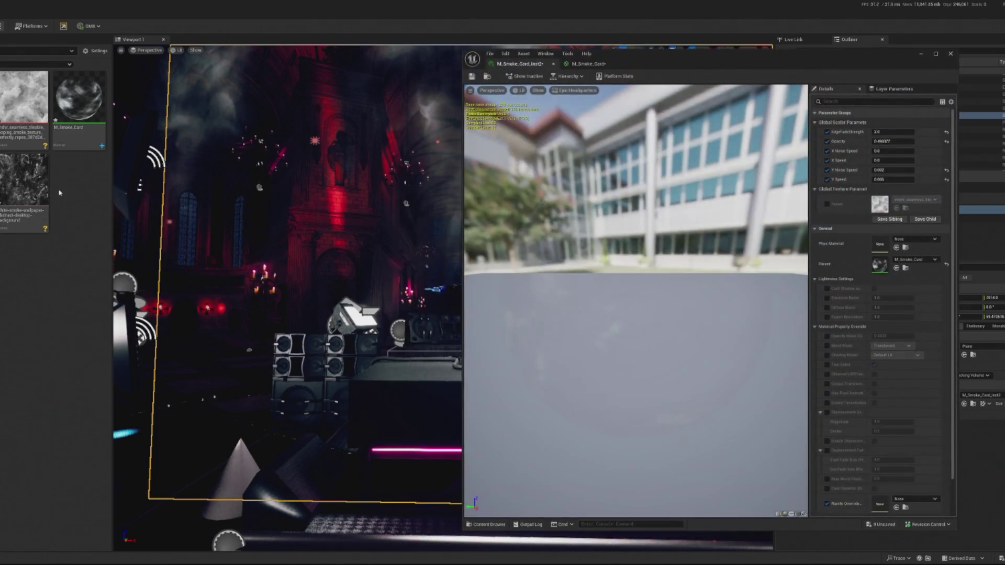
pyautogui.click(27, 184)
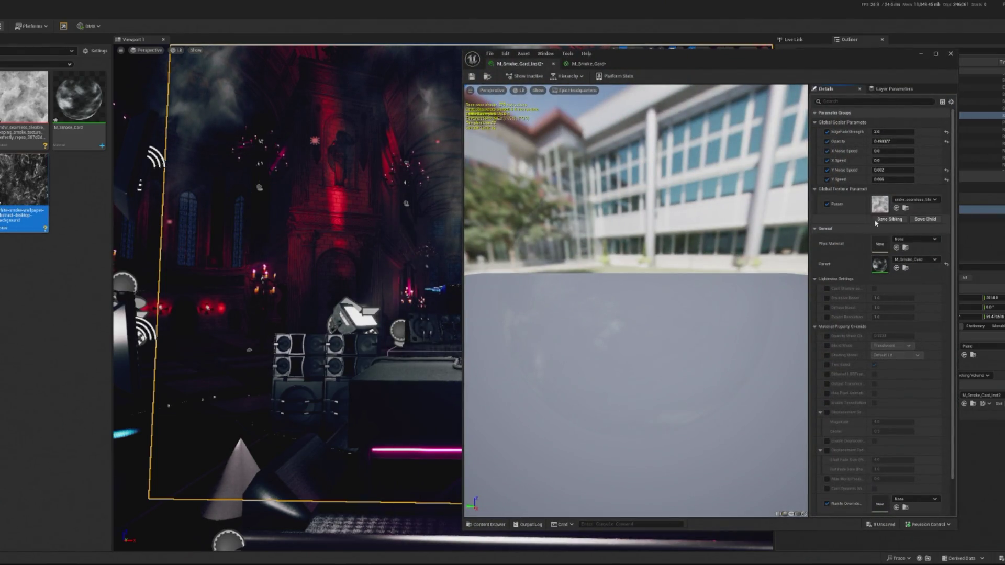
# Step: Try the wallpaper texture in the smoke card's Param slot and frame the smoke plane to check it
pyautogui.click(896, 208)
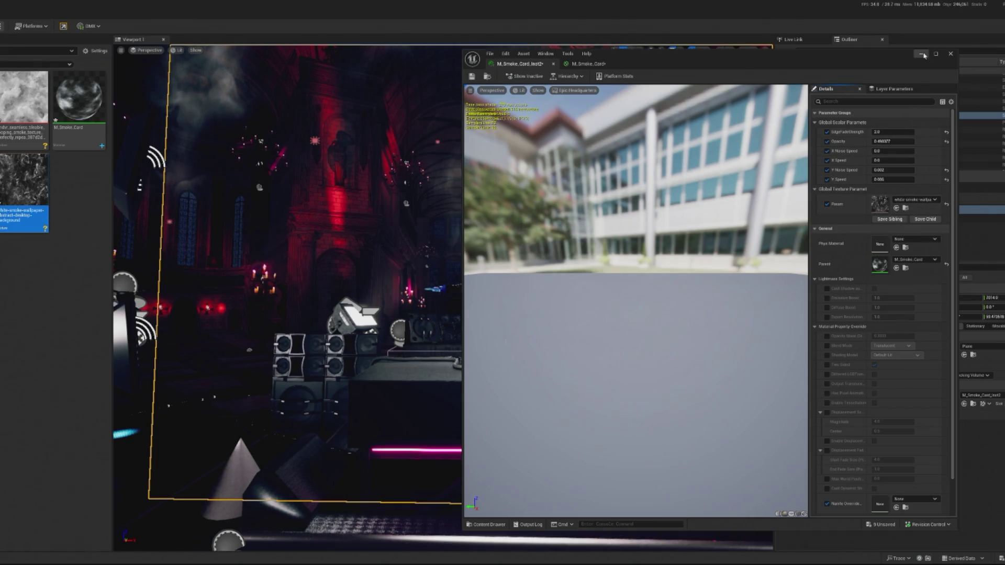
pyautogui.click(921, 54)
pyautogui.press('f')
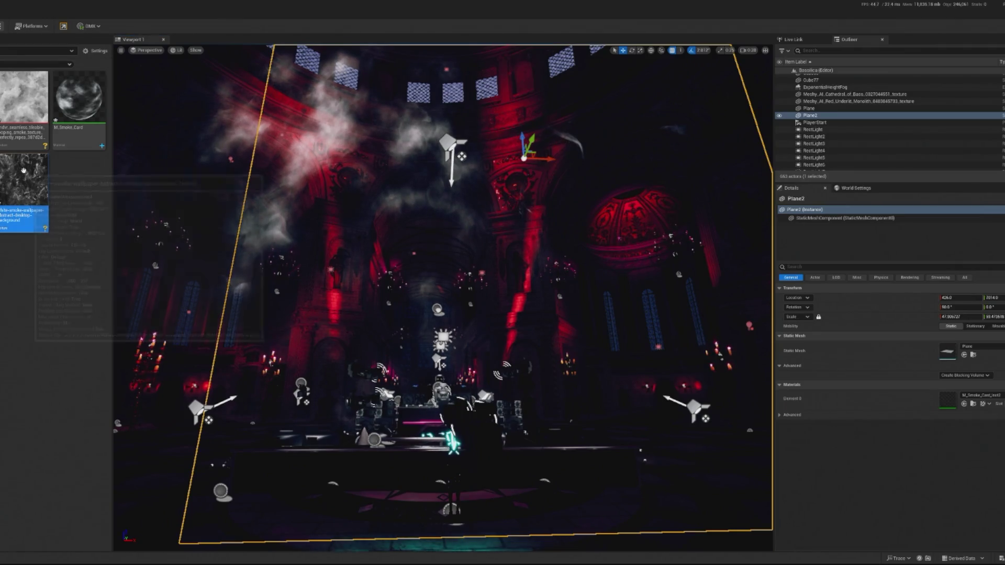
pyautogui.click(471, 562)
pyautogui.hotkey('alt', 'Tab')
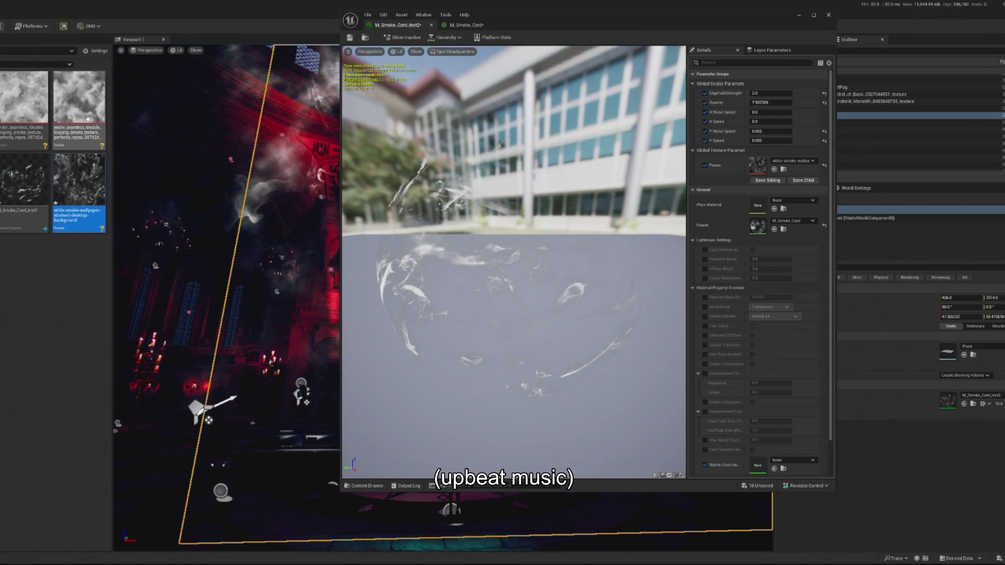
# Step: Assign the seamless smoke texture to Param instead and close the material instance editor
pyautogui.click(100, 100)
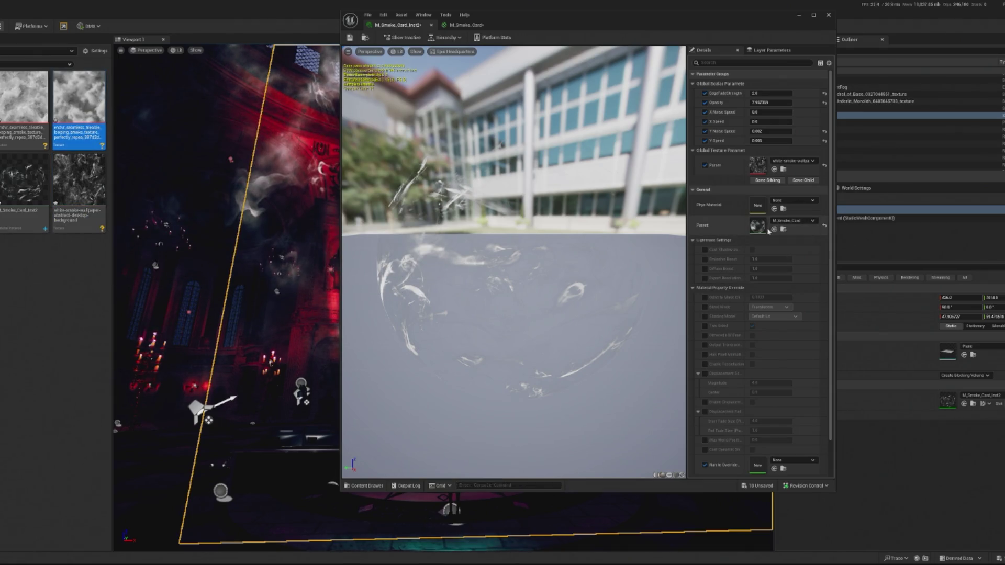
pyautogui.click(774, 169)
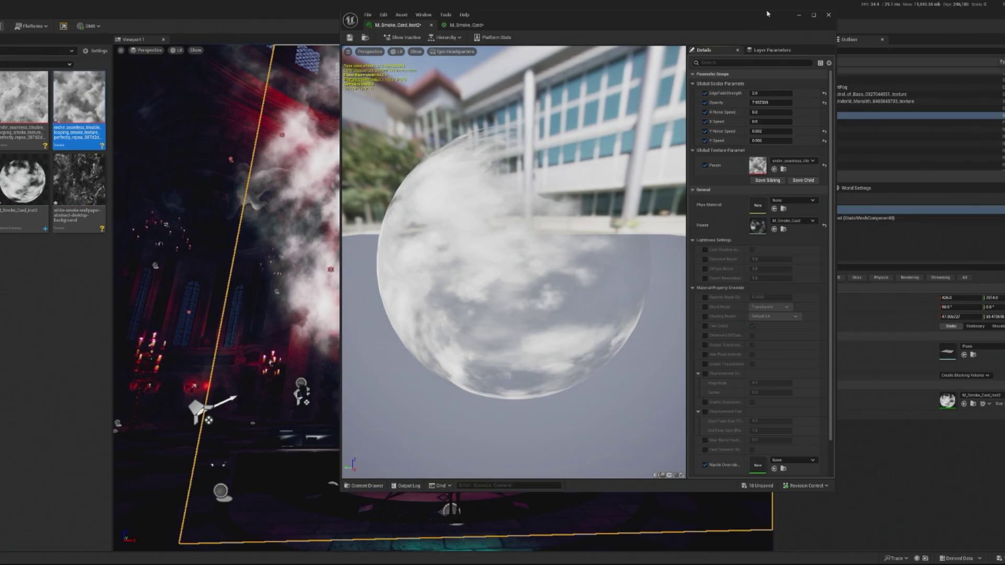
pyautogui.click(828, 14)
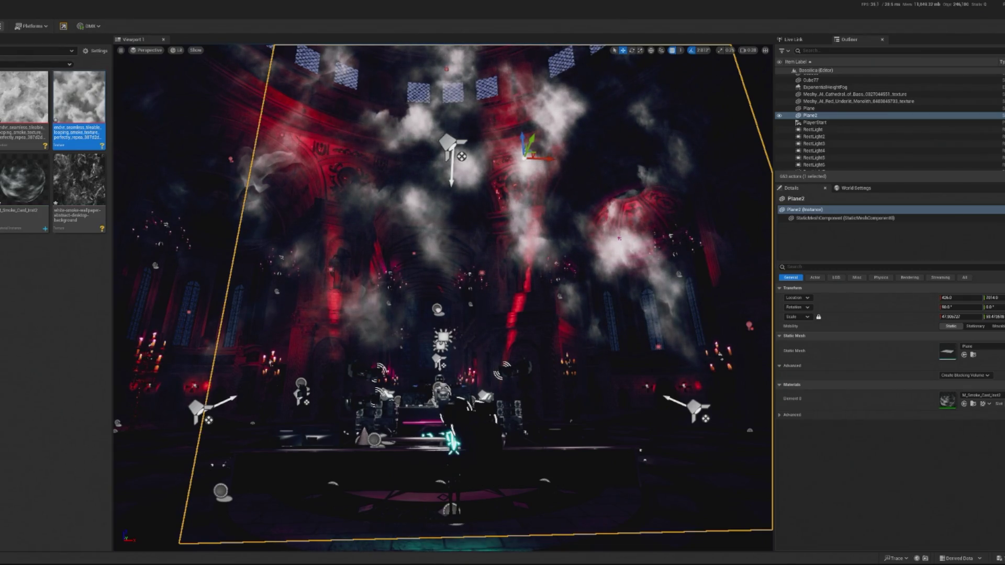
pyautogui.scroll(-5, 349, 152)
pyautogui.click(445, 397)
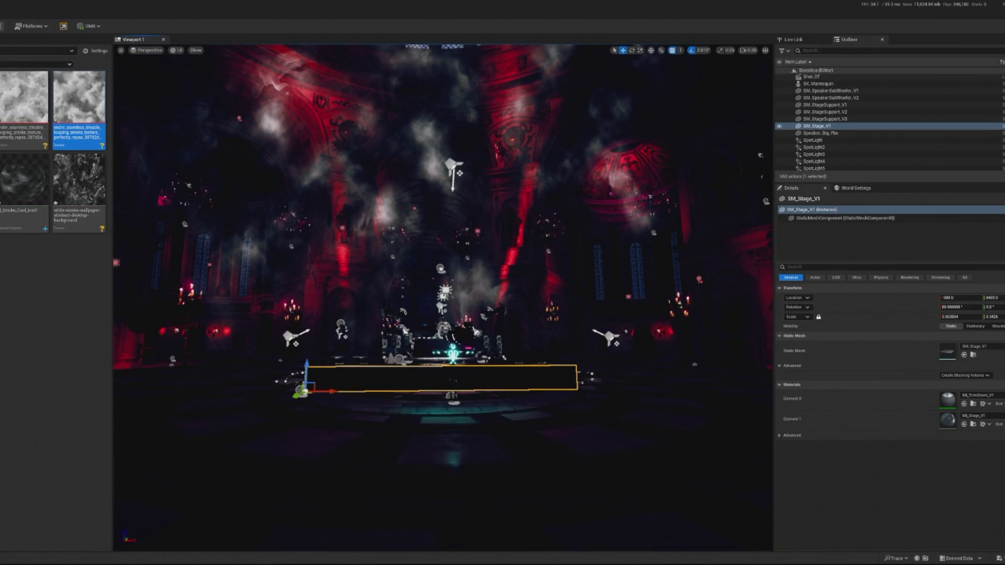
# Step: Launch a Play-in-Editor preview with Alt+P and capture the mouse inside it
pyautogui.hotkey('alt', 'p')
pyautogui.click(555, 240)
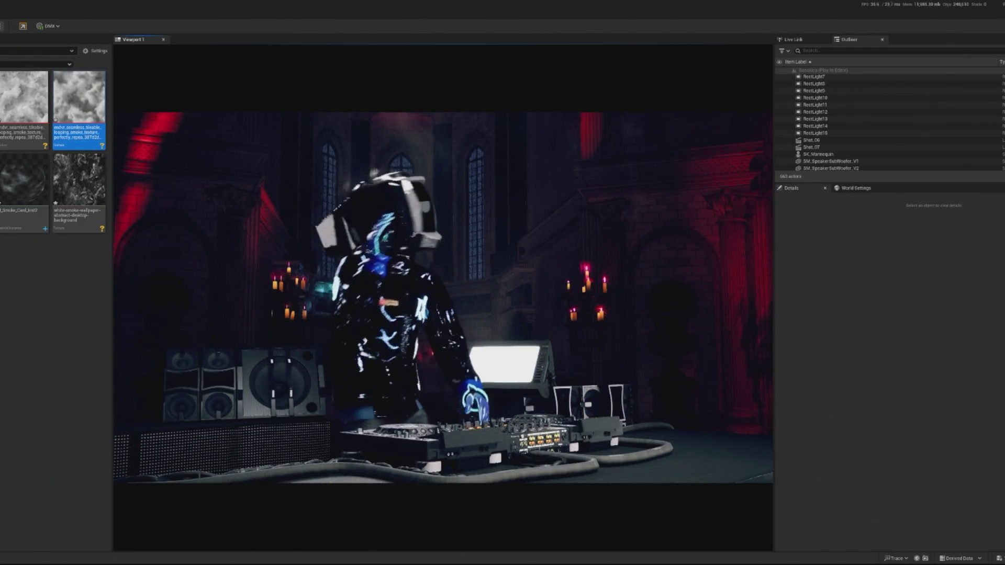
# Step: Stop the preview, frame the Chapel_up6 wall piece, and play the scene again
pyautogui.press('Escape')
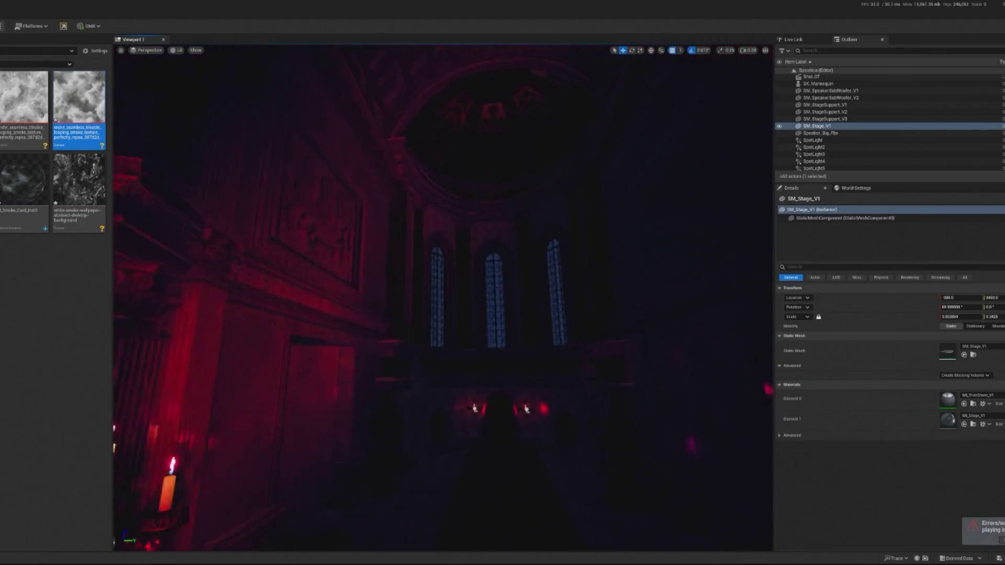
pyautogui.click(684, 332)
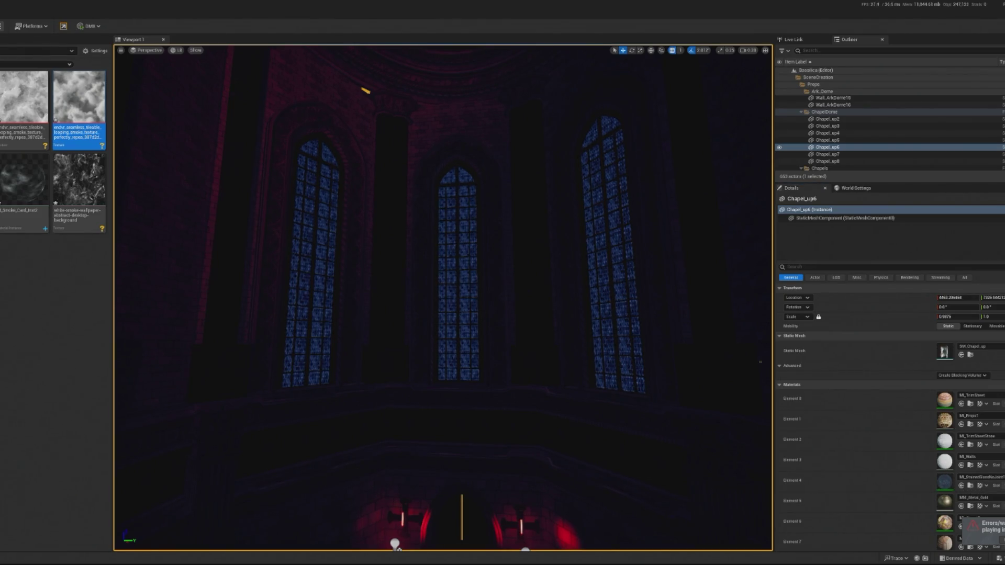
pyautogui.press('f')
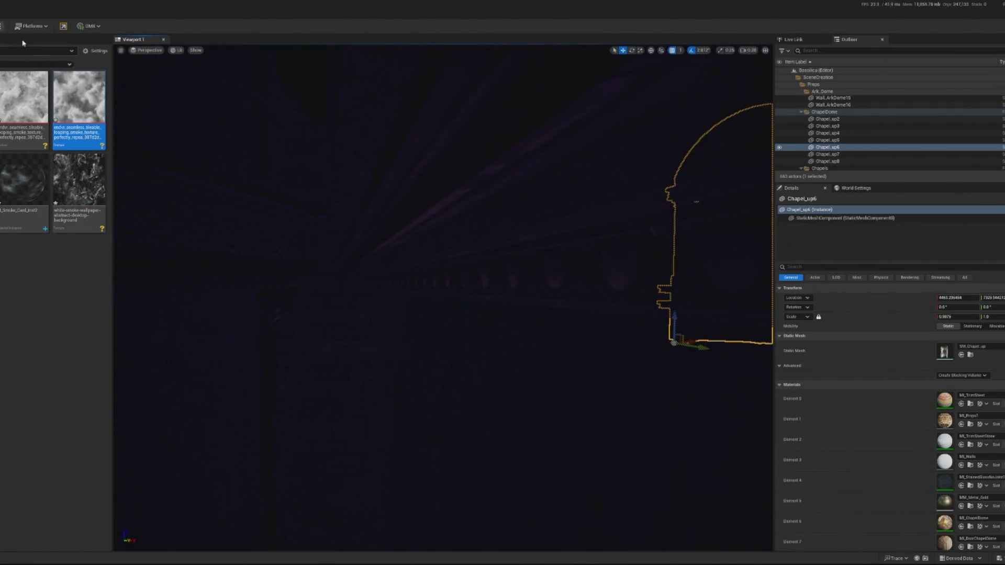
pyautogui.hotkey('alt', 'p')
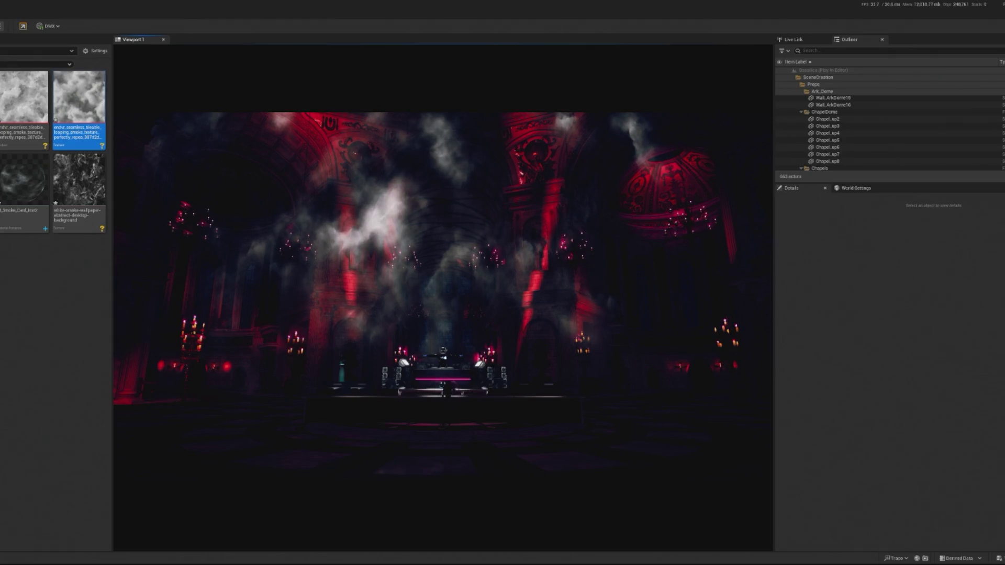
# Step: Stop the preview, select the MainEntrance doorway, then relaunch Play in Editor
pyautogui.press('Escape')
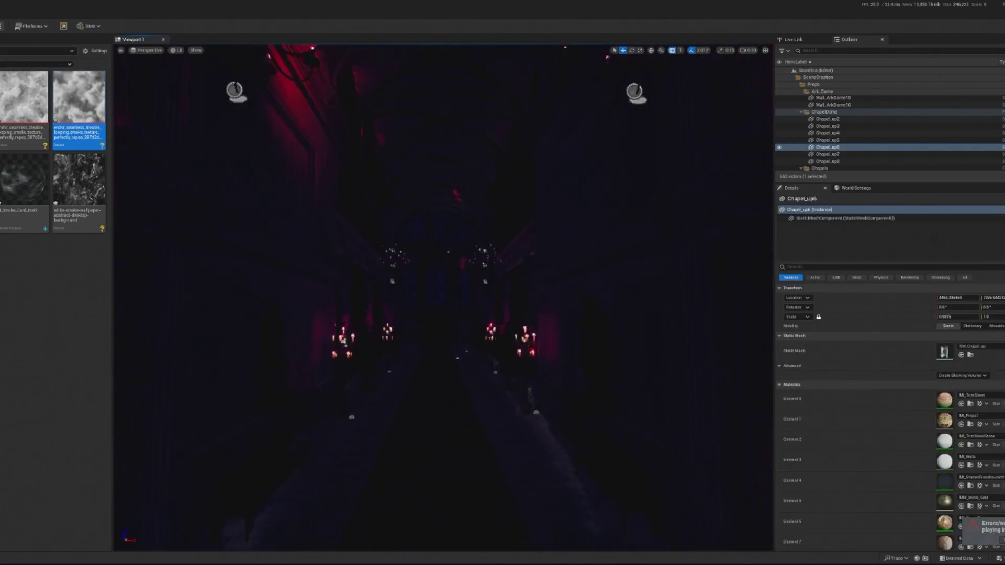
pyautogui.click(445, 283)
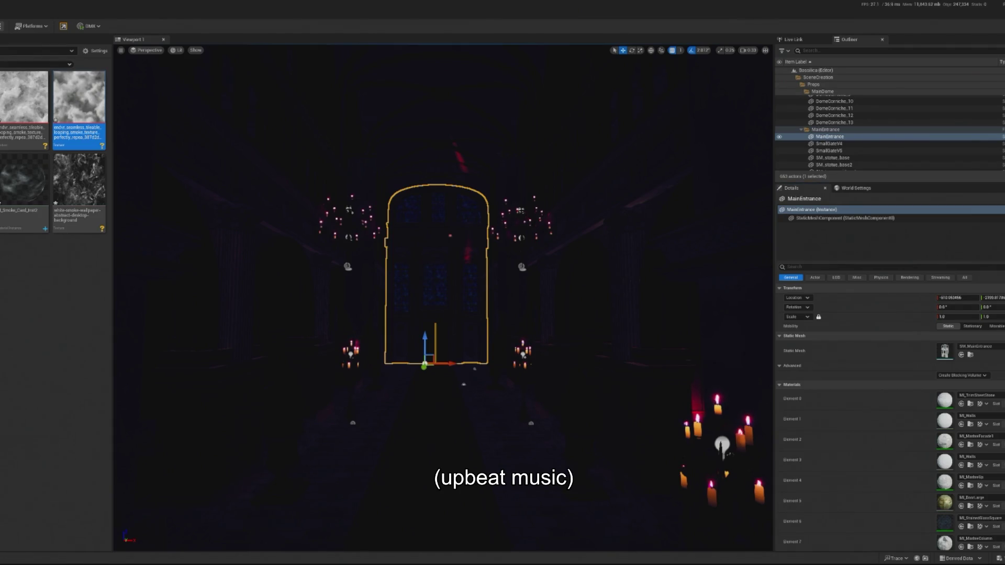
pyautogui.scroll(-3, 723, 445)
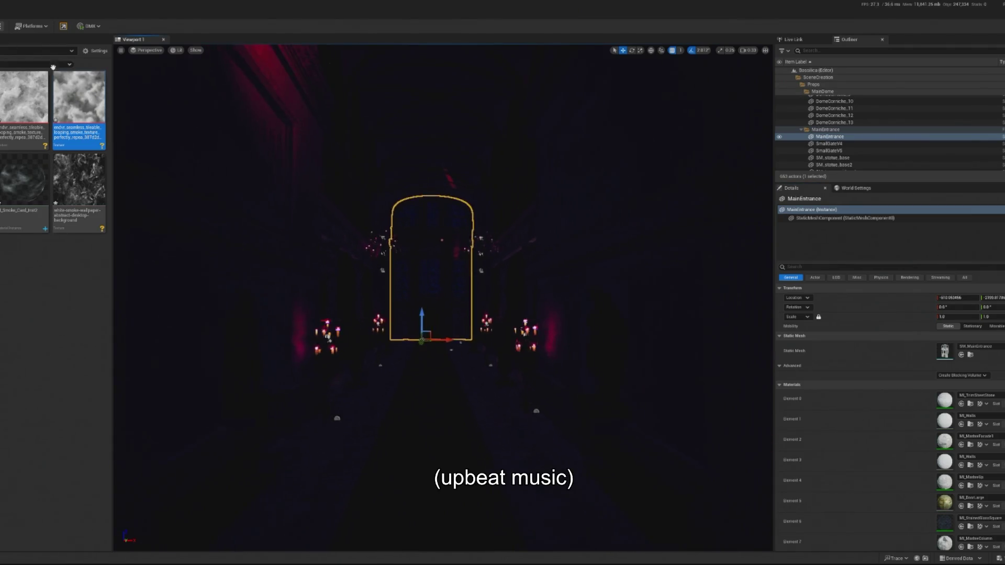
pyautogui.hotkey('alt', 'p')
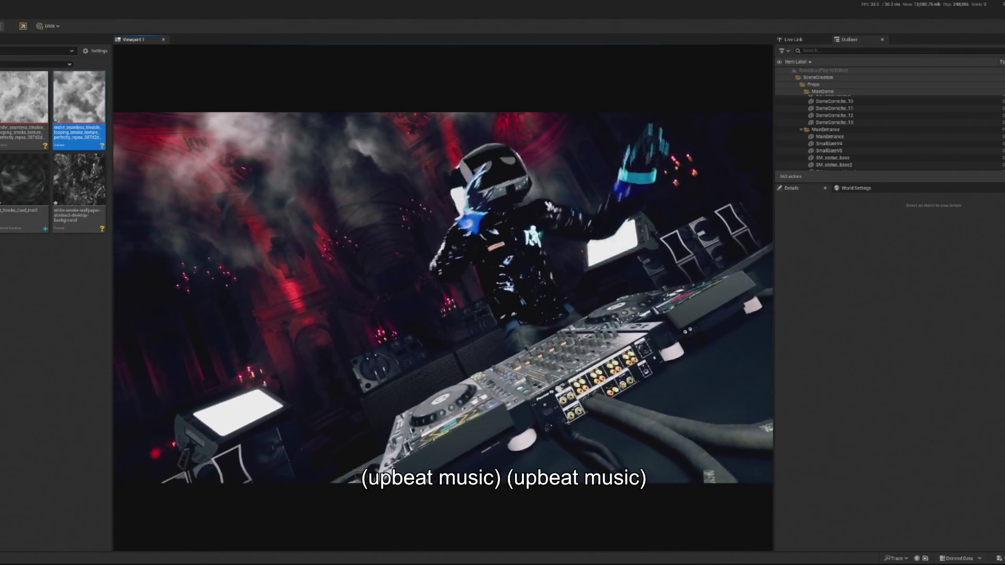
# Step: Stop Play in Editor and select the Plane2 smoke card
pyautogui.press('Escape')
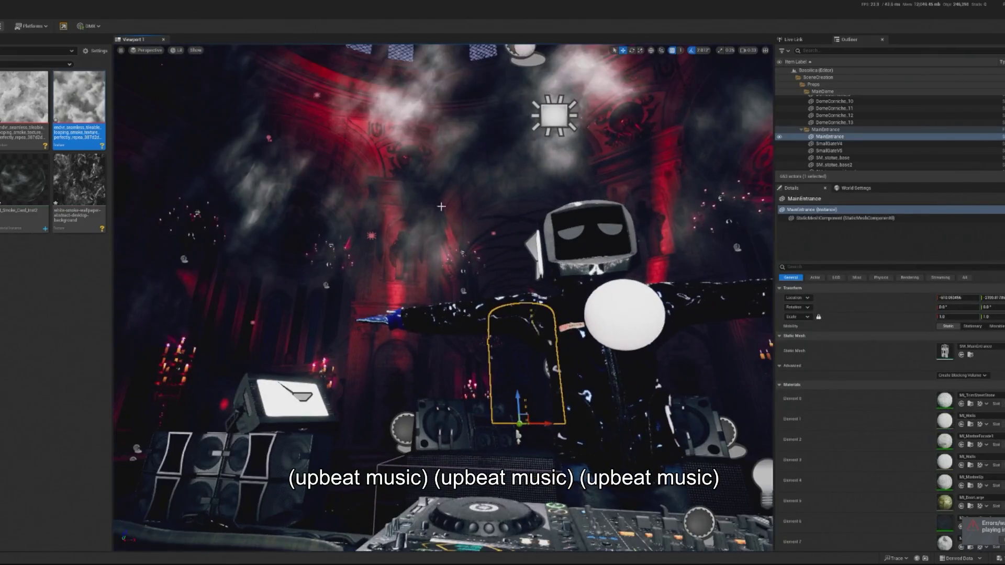
pyautogui.click(395, 354)
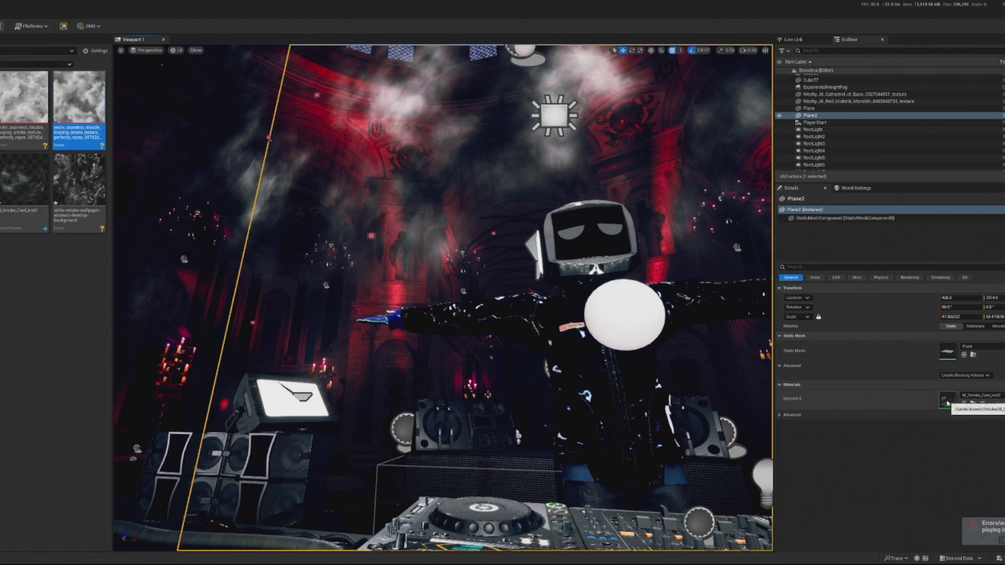
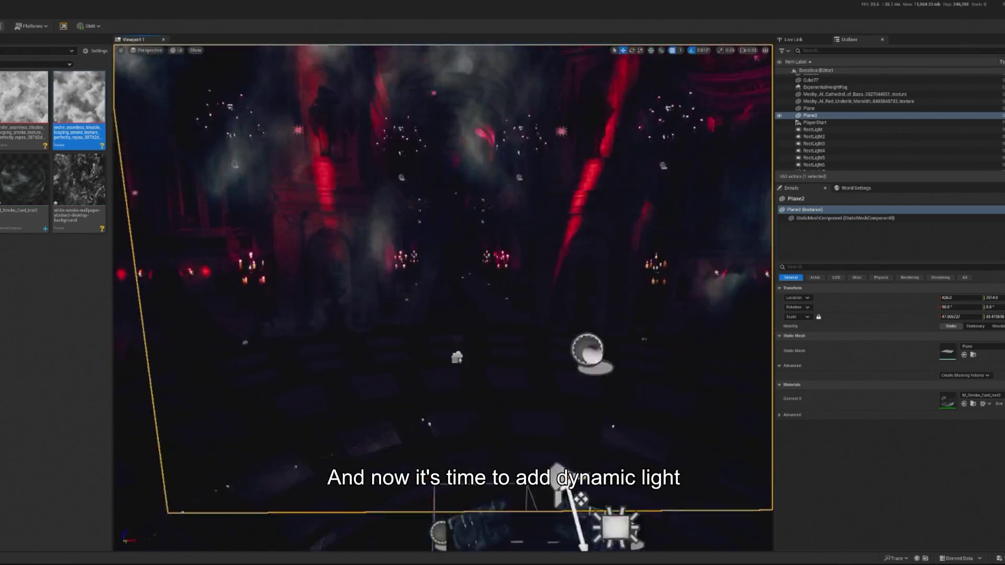
# Step: Stop the play preview, then select the M_Smoke_Card_Inst2 instance and the SM_DiscFloor2 disc floor
pyautogui.click(548, 400)
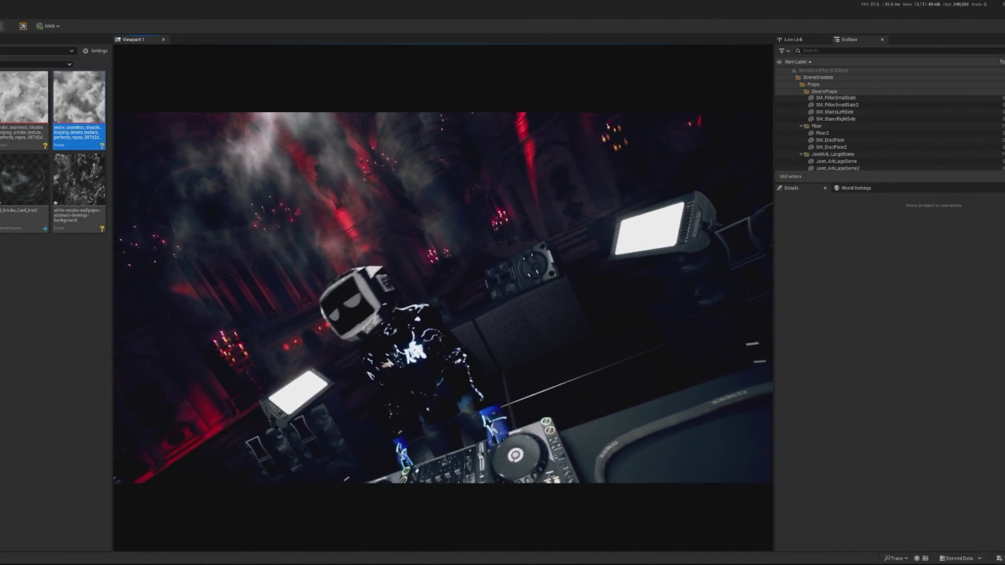
pyautogui.press('Escape')
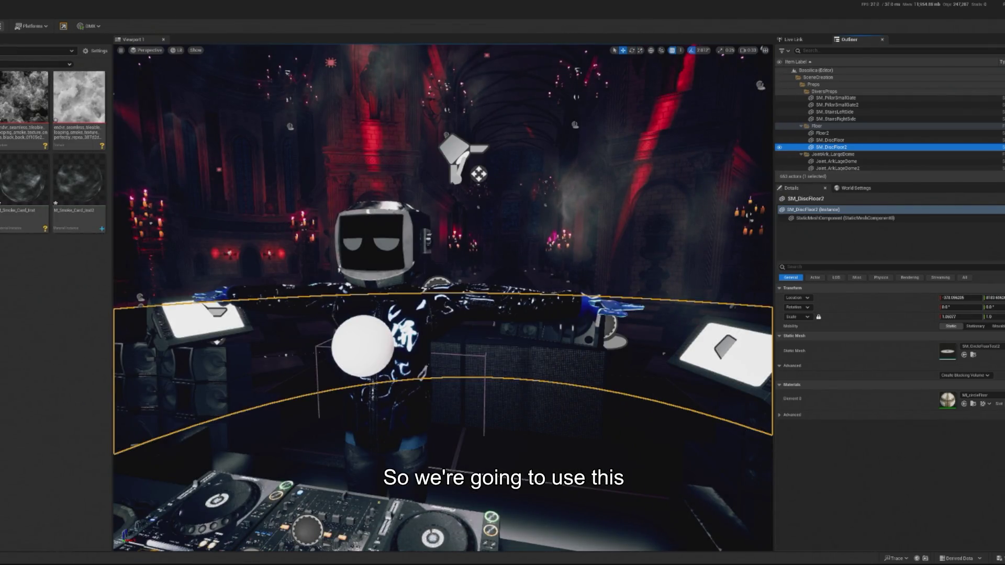
pyautogui.click(75, 190)
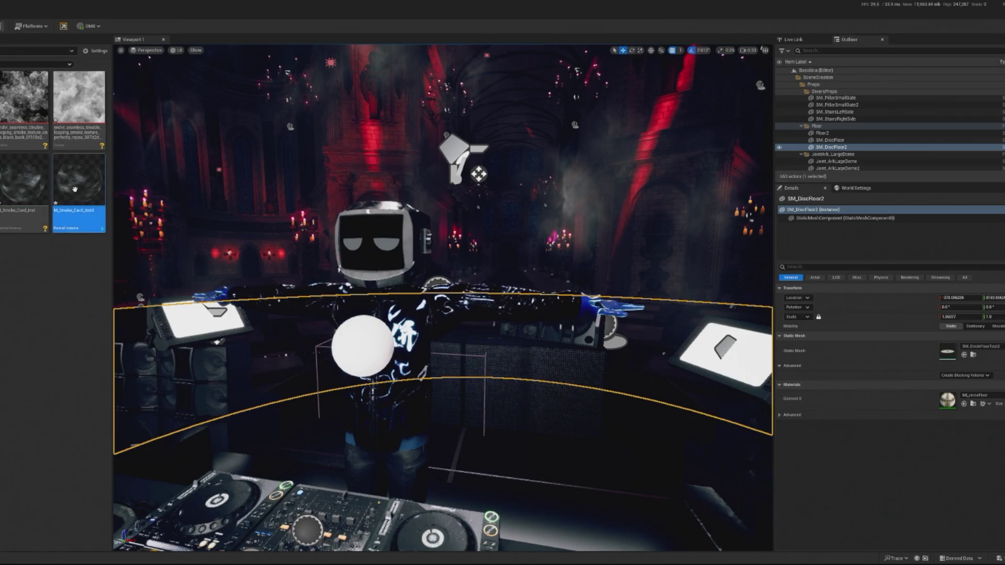
pyautogui.click(43, 262)
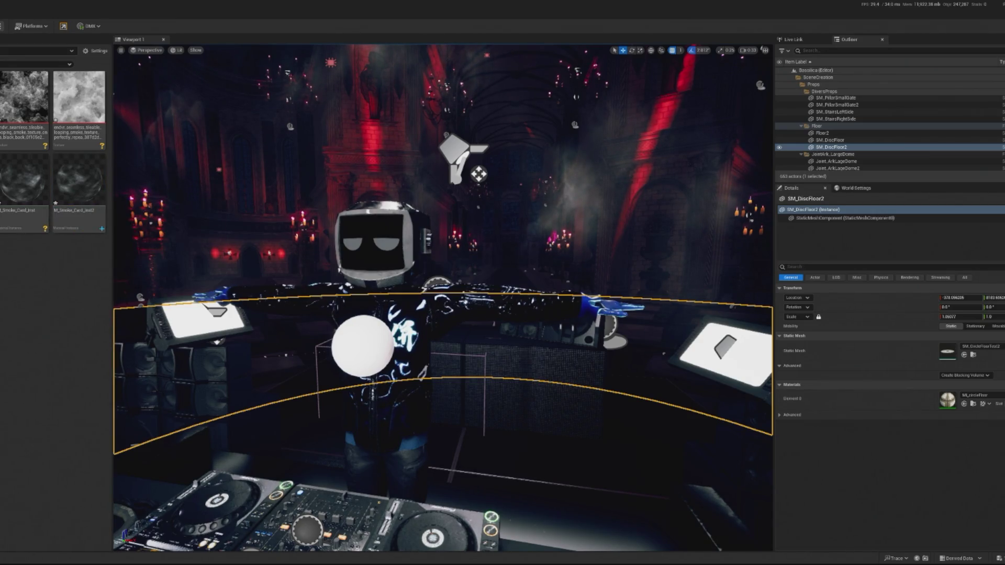
pyautogui.click(831, 147)
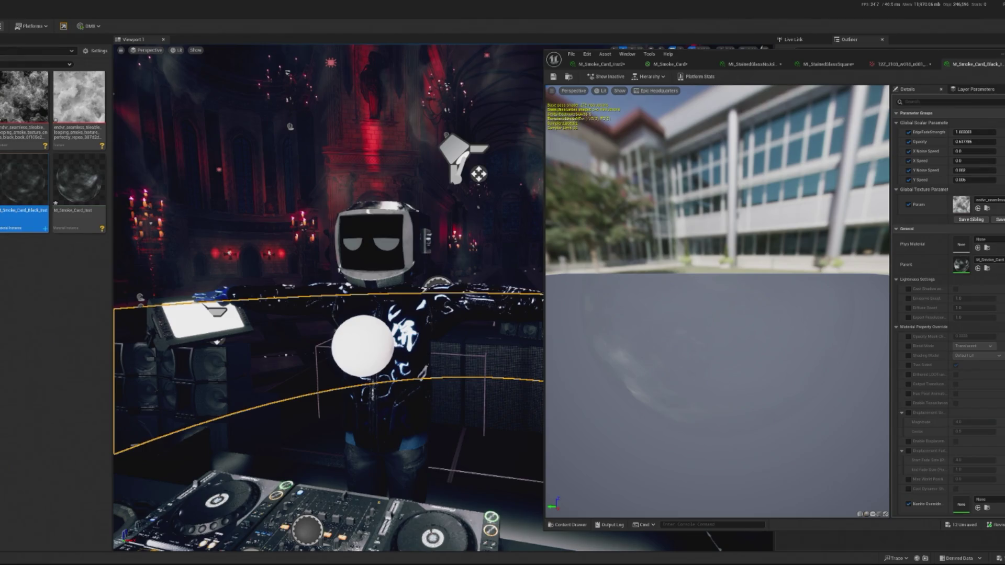
# Step: Assign the new cloud-shaped smoke texture to the black smoke instance's Param slot
pyautogui.click(978, 268)
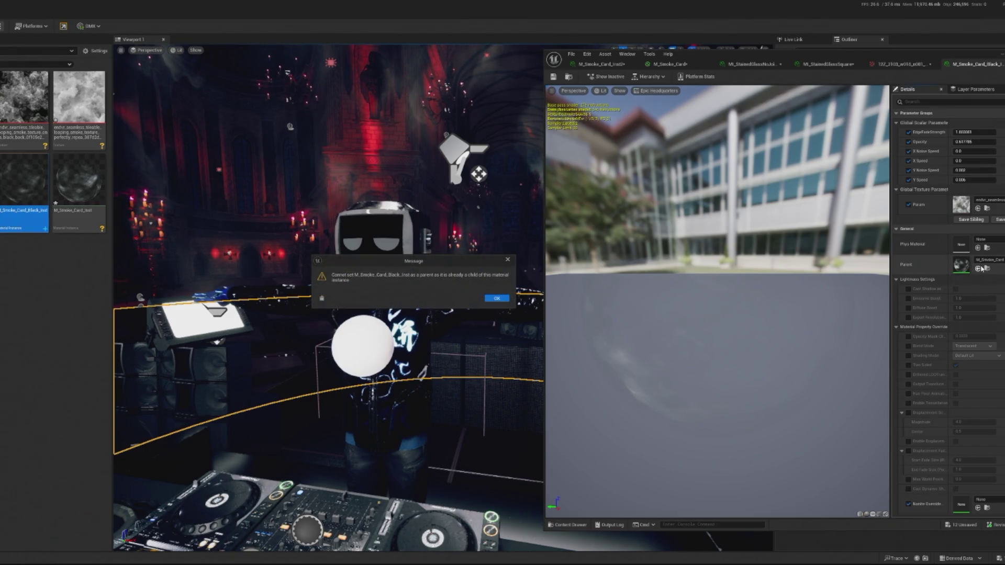
pyautogui.click(507, 260)
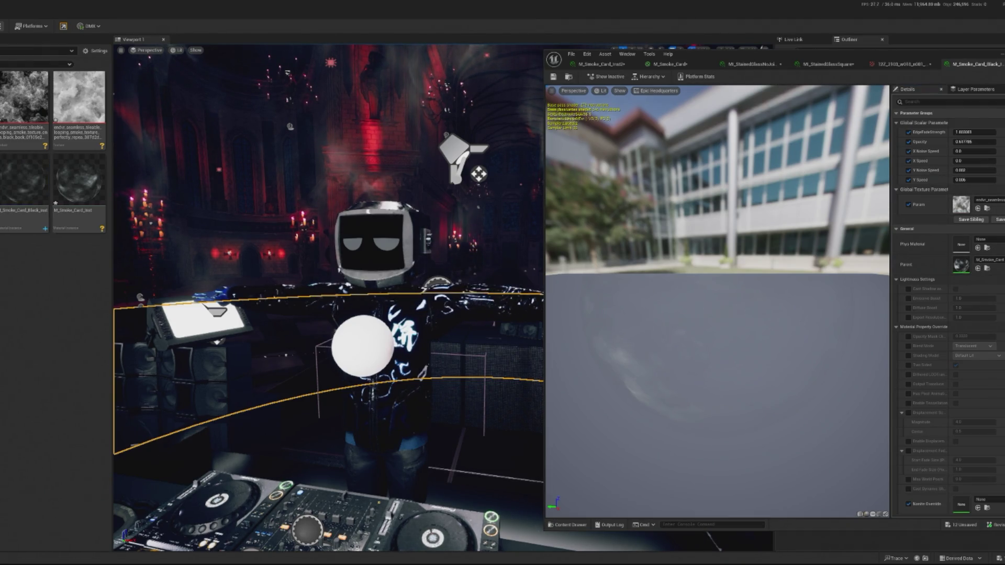
pyautogui.click(978, 208)
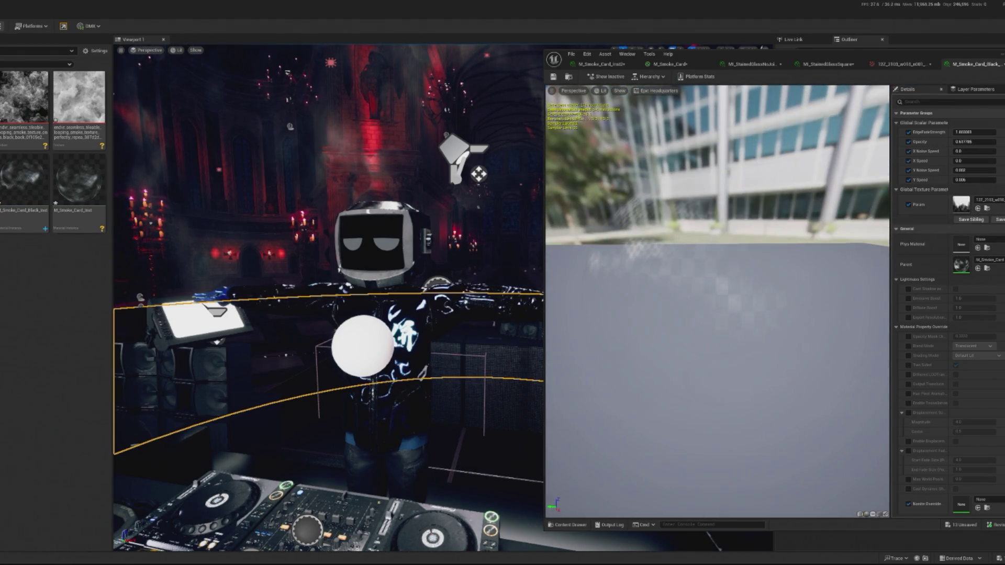
pyautogui.doubleClick(964, 209)
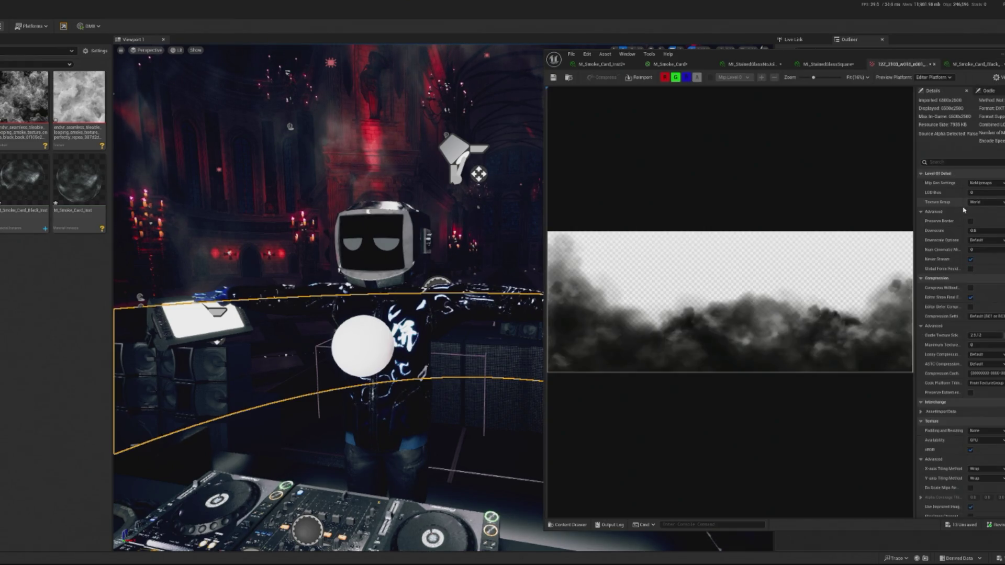
pyautogui.click(971, 65)
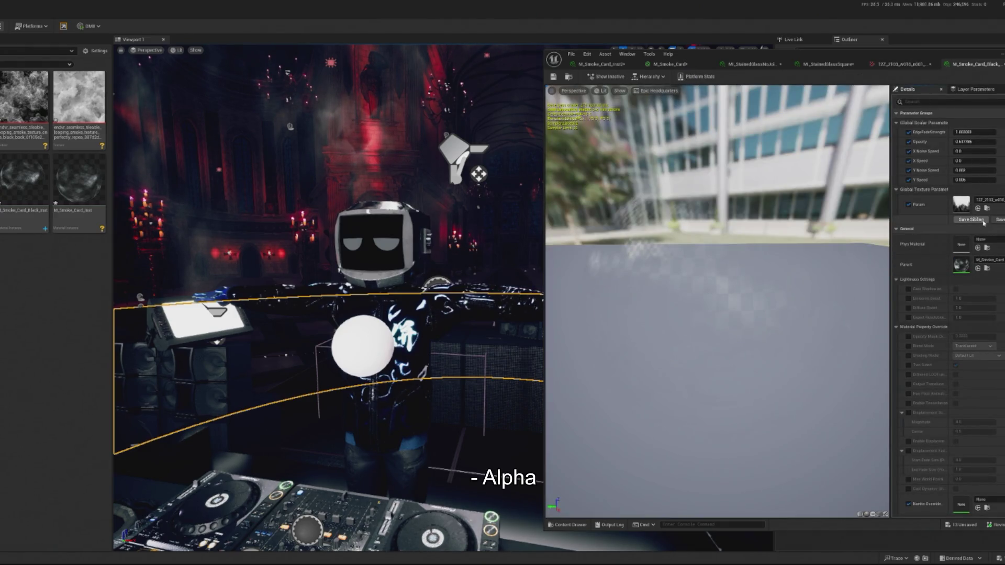
# Step: Duplicate the smoke card base material and name the copy M_Smoke_Card_Black
pyautogui.rightClick(24, 201)
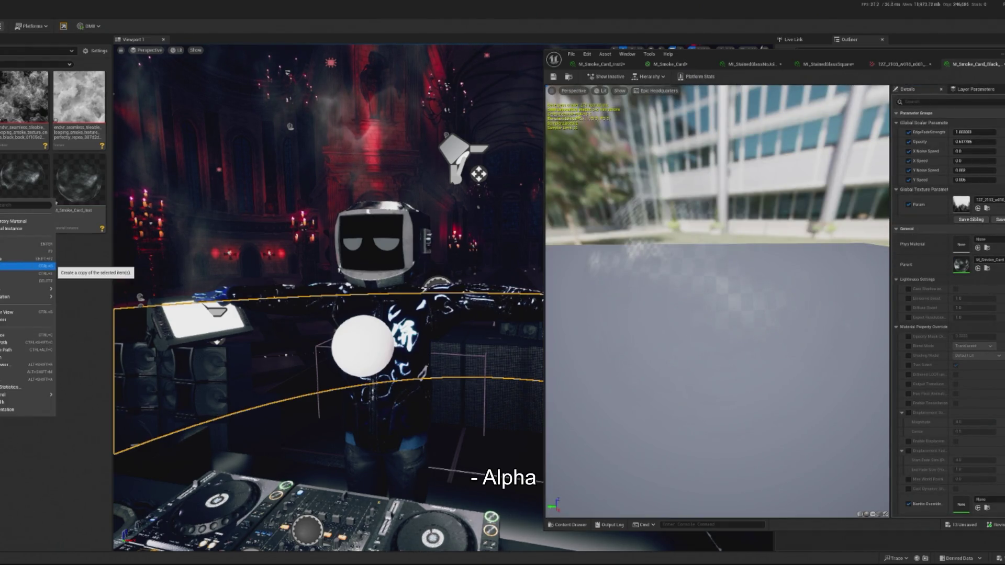
pyautogui.click(26, 266)
pyautogui.press('BackSpace')
pyautogui.write('_Black')
pyautogui.press('Return')
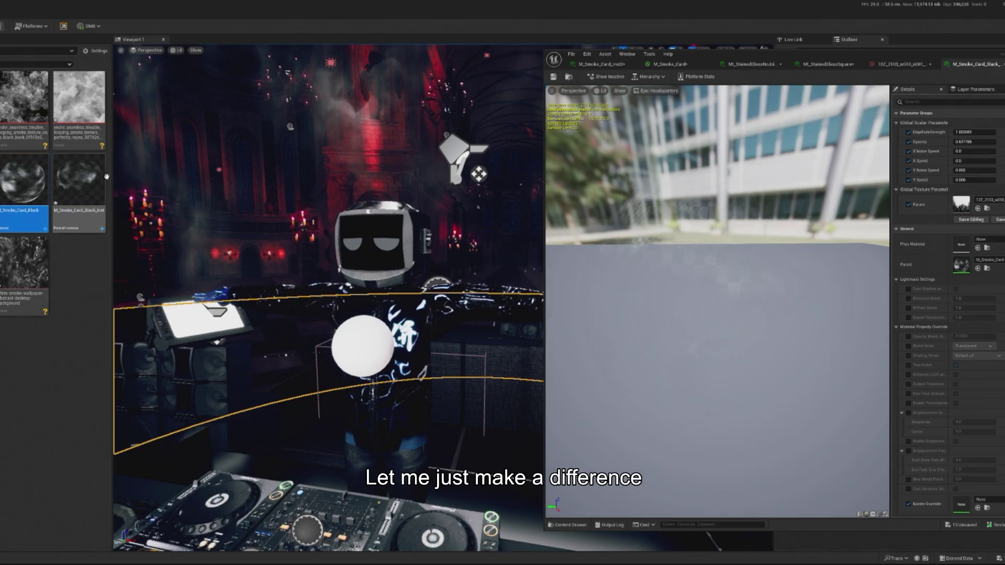
# Step: In M_Smoke_Card_Black, add the new smoke texture as a Texture Sample and delete the old Param node
pyautogui.doubleClick(27, 182)
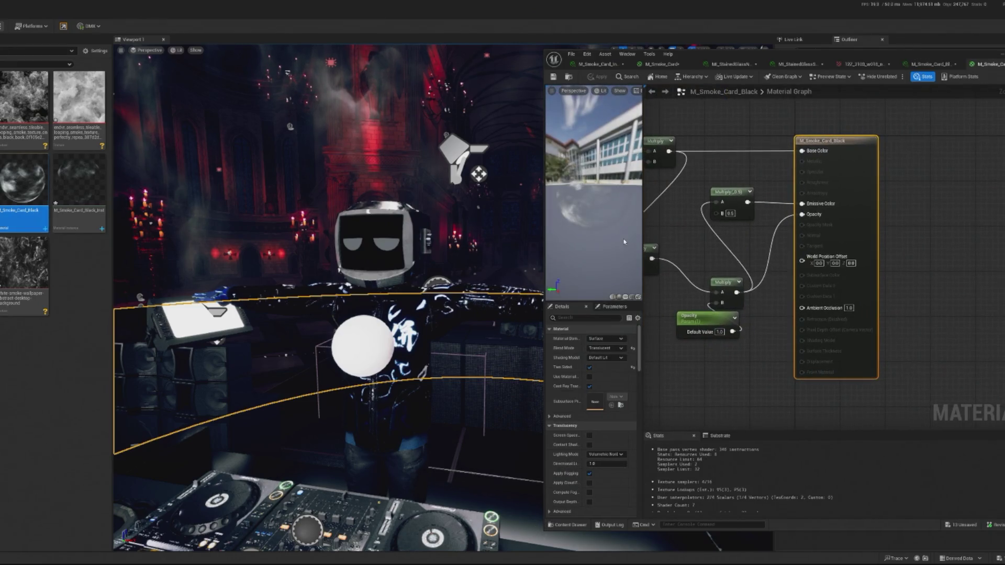
pyautogui.scroll(-5, 976, 263)
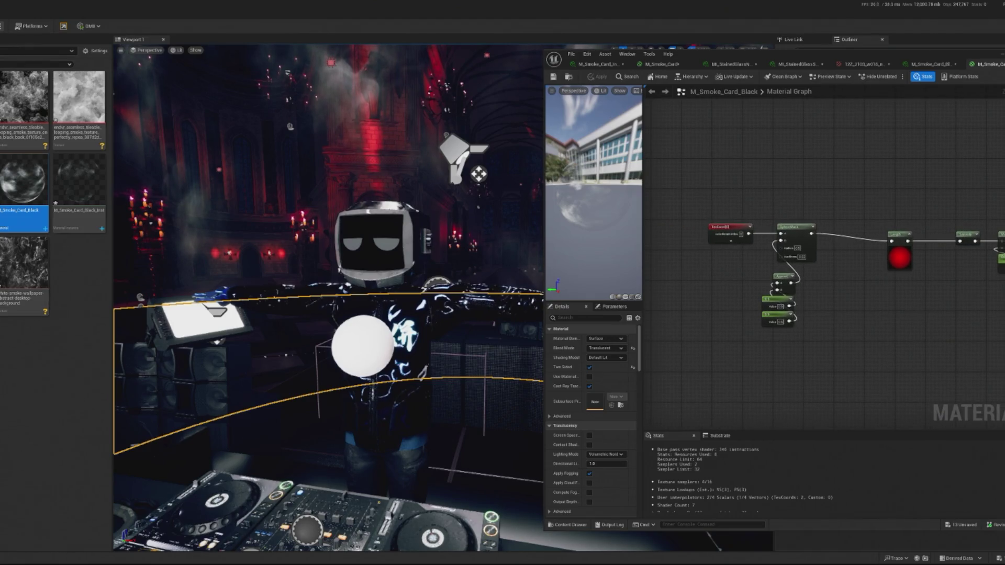
pyautogui.moveTo(1, 181)
pyautogui.mouseDown()
pyautogui.moveTo(849, 292)
pyautogui.moveTo(889, 314)
pyautogui.moveTo(955, 309)
pyautogui.mouseUp()
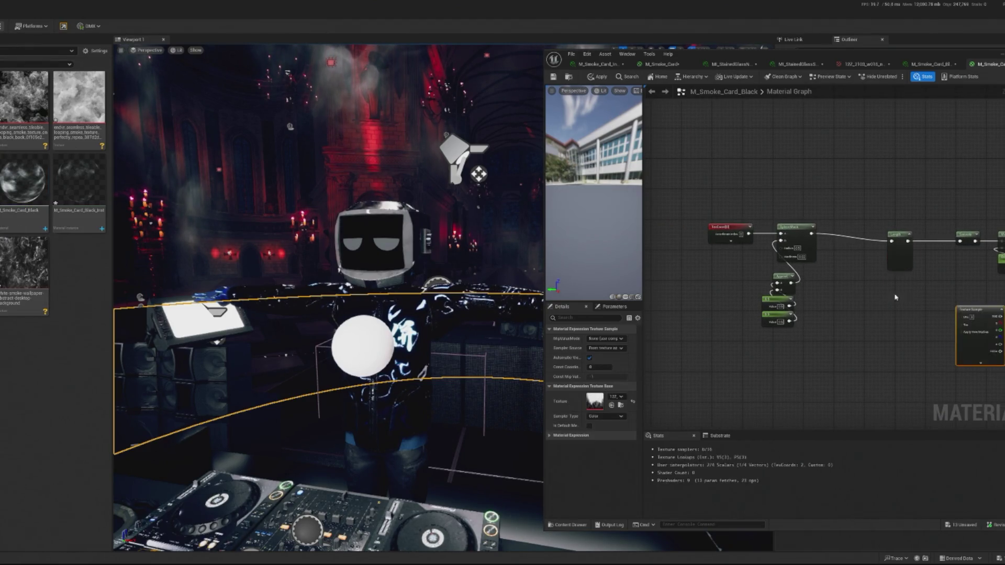
pyautogui.scroll(3, 700, 311)
pyautogui.moveTo(754, 312)
pyautogui.mouseDown()
pyautogui.moveTo(959, 177)
pyautogui.moveTo(863, 212)
pyautogui.moveTo(777, 290)
pyautogui.mouseUp()
pyautogui.scroll(-2, 786, 225)
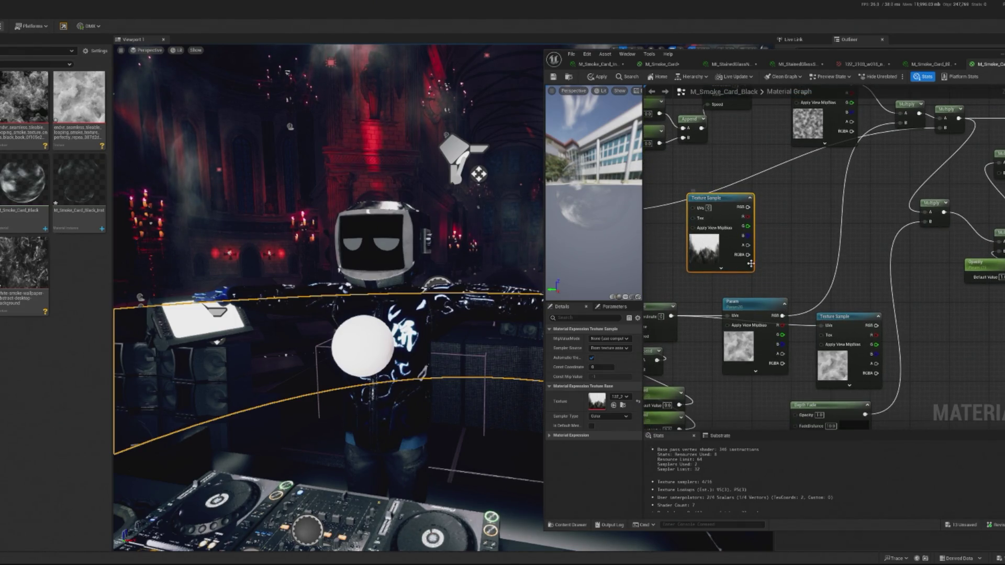
pyautogui.click(755, 304)
pyautogui.hotkey('ctrl', 'z')
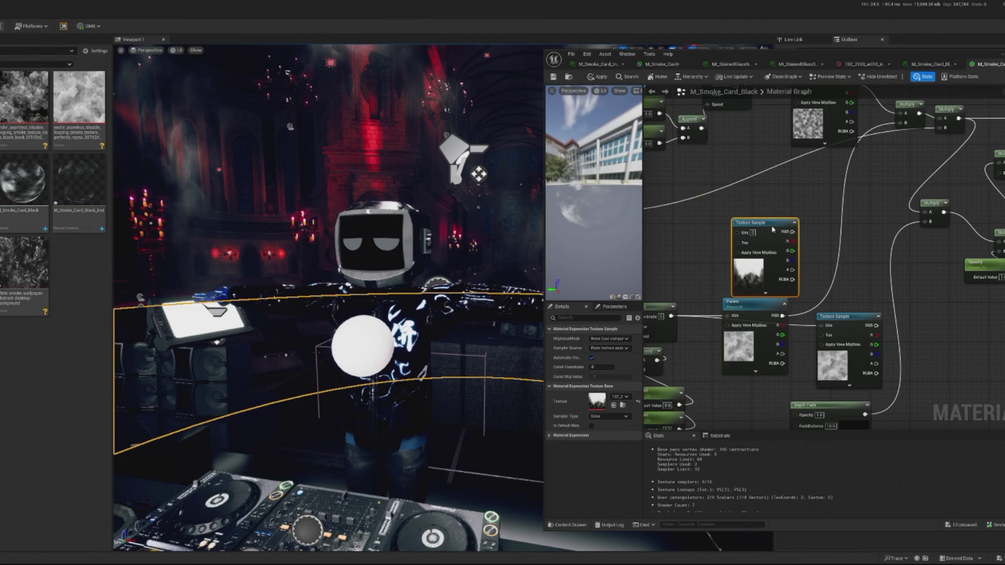
pyautogui.press('Delete')
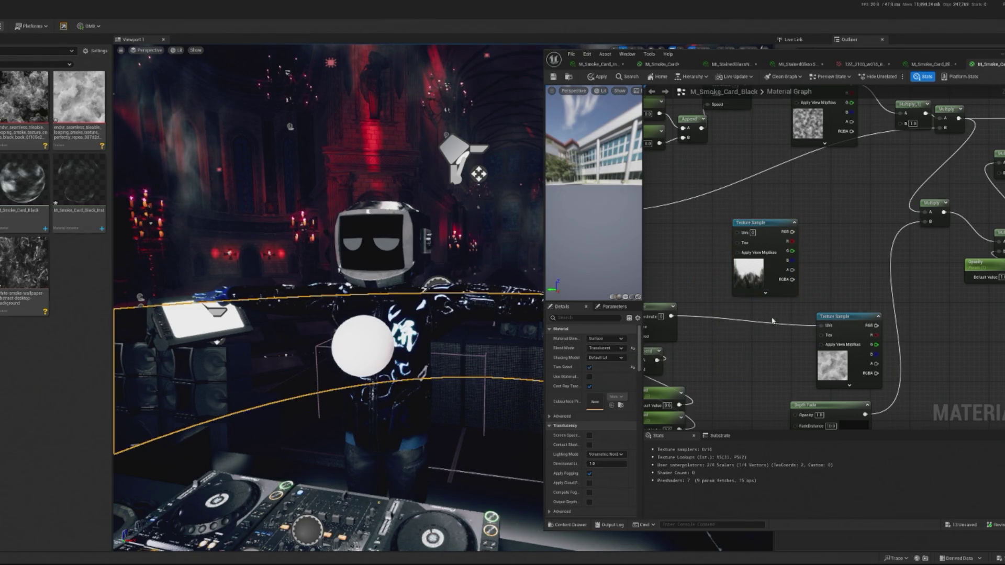
# Step: Wire the new texture's RGBA into Multiply B and the lower texture into the erroring Multiply
pyautogui.moveTo(792, 279); pyautogui.dragTo(904, 124)
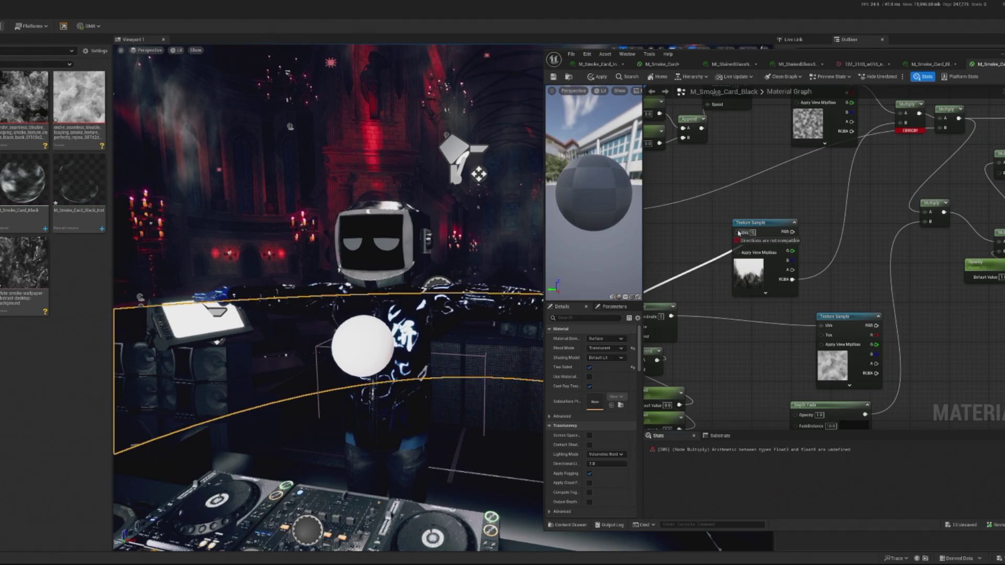
pyautogui.moveTo(662, 322)
pyautogui.mouseDown()
pyautogui.moveTo(701, 317)
pyautogui.moveTo(780, 262)
pyautogui.moveTo(776, 226)
pyautogui.mouseUp()
pyautogui.moveTo(853, 241); pyautogui.dragTo(784, 281)
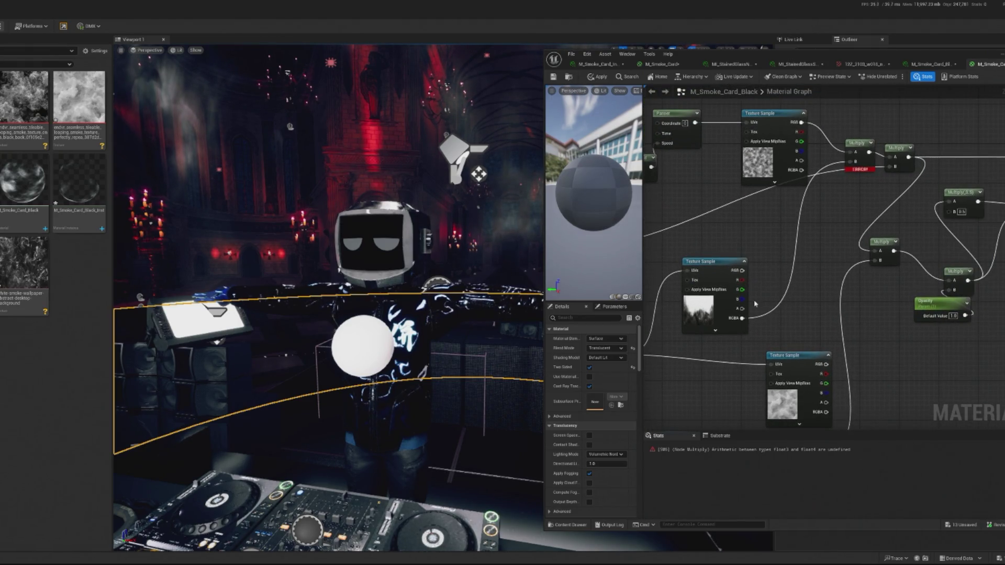
pyautogui.moveTo(785, 319); pyautogui.dragTo(765, 318)
pyautogui.moveTo(722, 270)
pyautogui.mouseDown()
pyautogui.moveTo(785, 293)
pyautogui.moveTo(829, 161)
pyautogui.mouseUp()
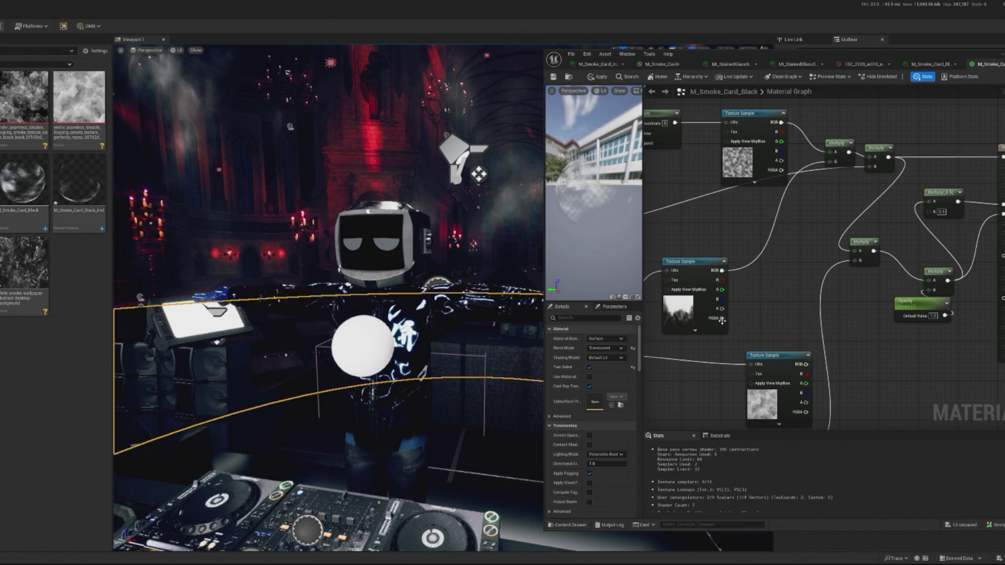
pyautogui.moveTo(718, 310)
pyautogui.mouseDown()
pyautogui.moveTo(940, 280)
pyautogui.moveTo(905, 280)
pyautogui.moveTo(889, 242)
pyautogui.moveTo(861, 220)
pyautogui.moveTo(873, 255)
pyautogui.moveTo(856, 345)
pyautogui.moveTo(850, 338)
pyautogui.moveTo(903, 268)
pyautogui.moveTo(873, 276)
pyautogui.moveTo(899, 272)
pyautogui.mouseUp()
# Step: Add a Multiply node so the smoke texture's alpha feeds into Opacity
pyautogui.write('mul')
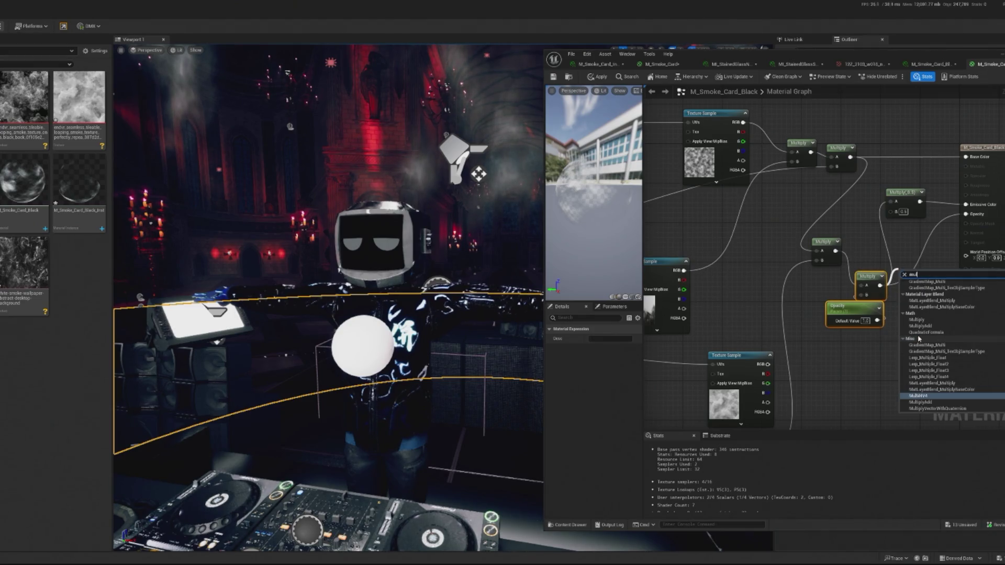
pyautogui.write('t')
pyautogui.press('Return')
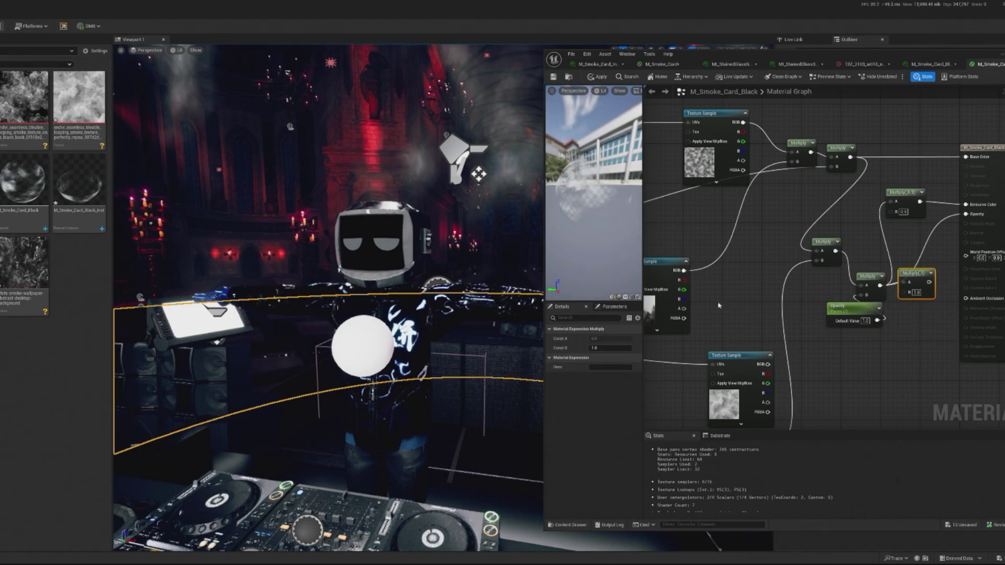
pyautogui.moveTo(683, 309)
pyautogui.mouseDown()
pyautogui.moveTo(909, 291)
pyautogui.moveTo(966, 214)
pyautogui.mouseUp()
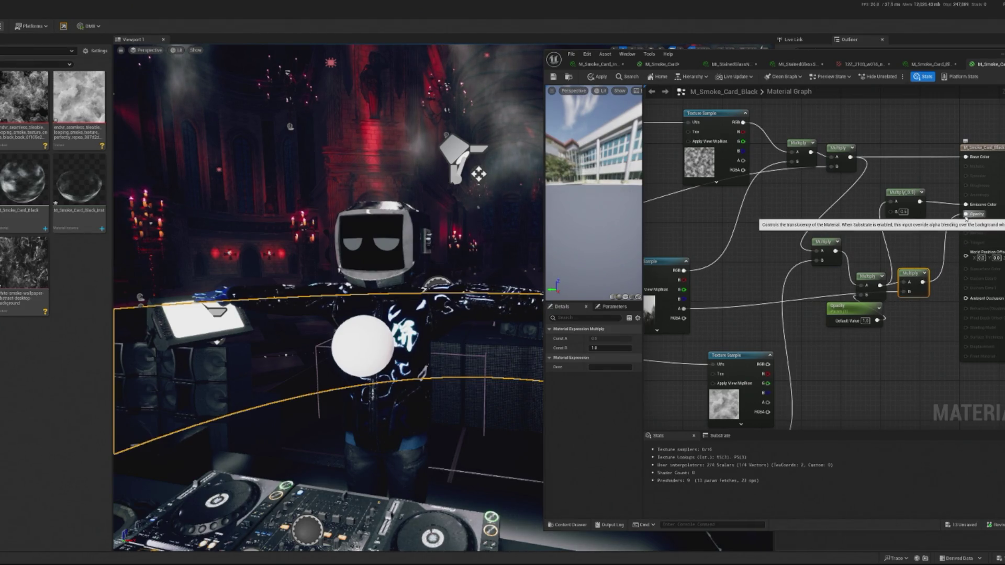
pyautogui.scroll(2, 837, 235)
pyautogui.scroll(-2, 968, 279)
pyautogui.scroll(1, 720, 288)
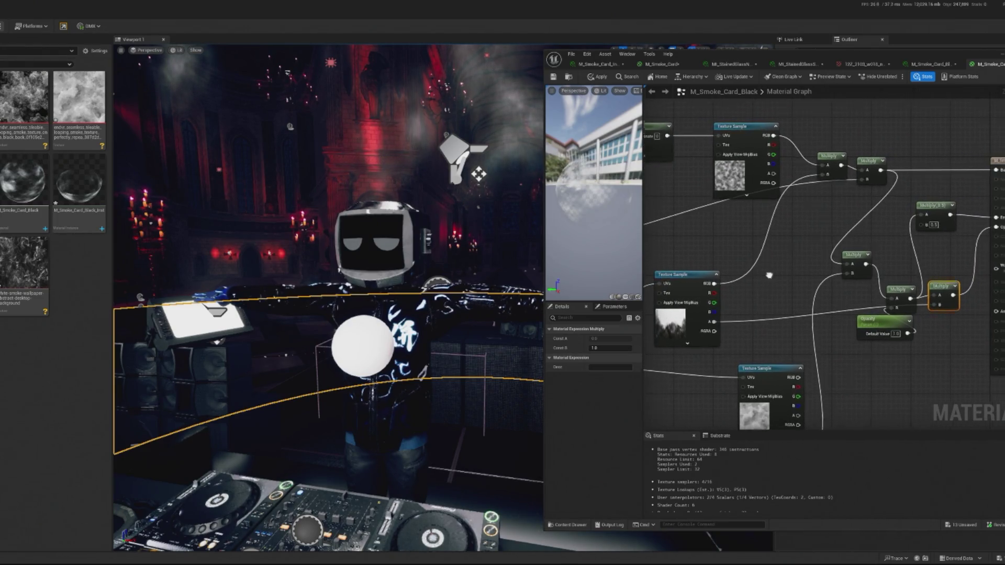
pyautogui.scroll(-1, 721, 301)
pyautogui.moveTo(703, 342)
pyautogui.mouseDown()
pyautogui.moveTo(762, 364)
pyautogui.moveTo(760, 249)
pyautogui.moveTo(785, 245)
pyautogui.mouseUp()
pyautogui.click(950, 311)
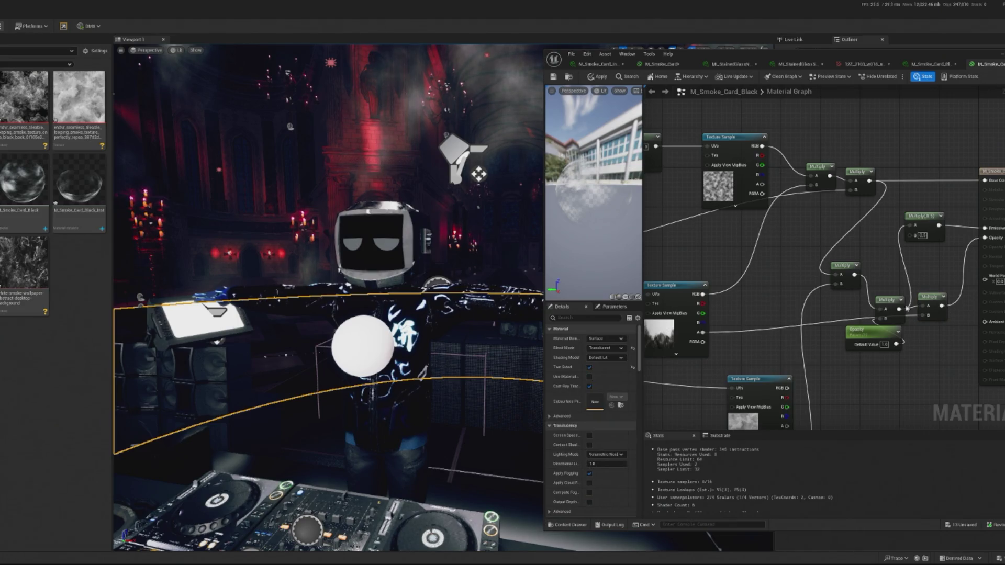
# Step: Duplicate the Multiply node, feed the previous Multiply into it, and reposition the lower Texture Sample
pyautogui.click(930, 297)
pyautogui.hotkey('ctrl', 'c')
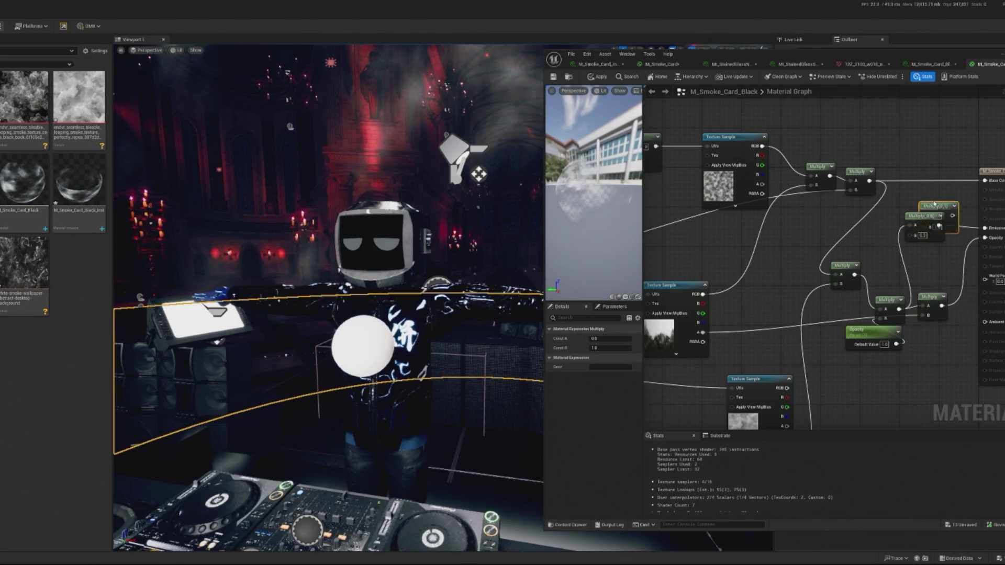
pyautogui.hotkey('ctrl', 'v')
pyautogui.moveTo(908, 181); pyautogui.dragTo(870, 181)
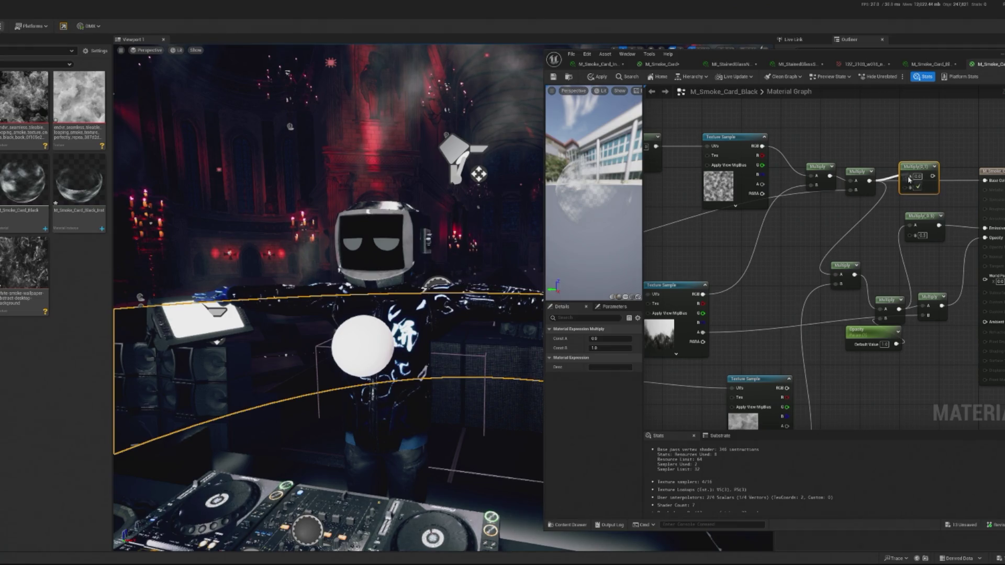
pyautogui.moveTo(703, 332)
pyautogui.mouseDown()
pyautogui.moveTo(874, 317)
pyautogui.moveTo(878, 190)
pyautogui.moveTo(910, 186)
pyautogui.mouseUp()
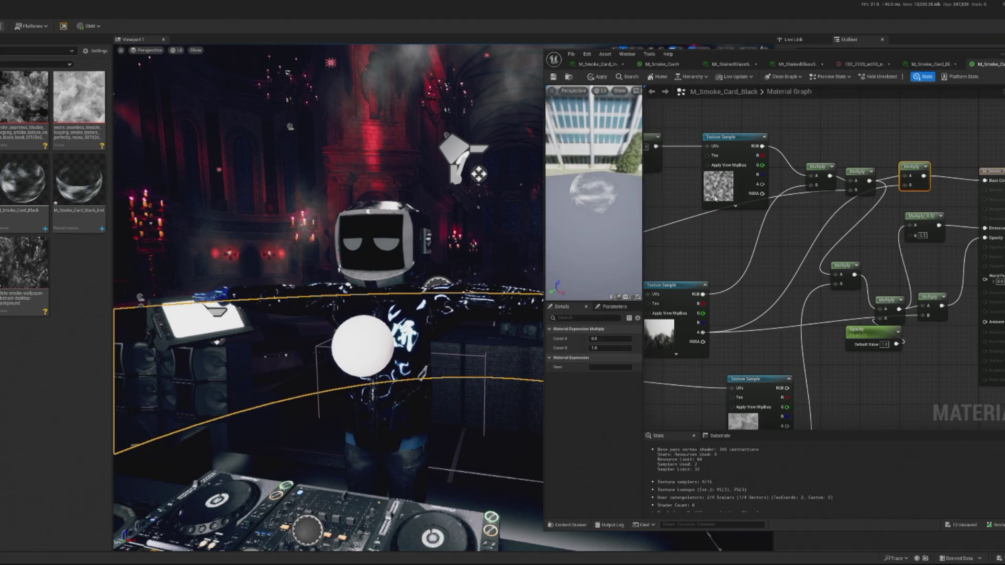
pyautogui.moveTo(760, 257); pyautogui.dragTo(776, 253)
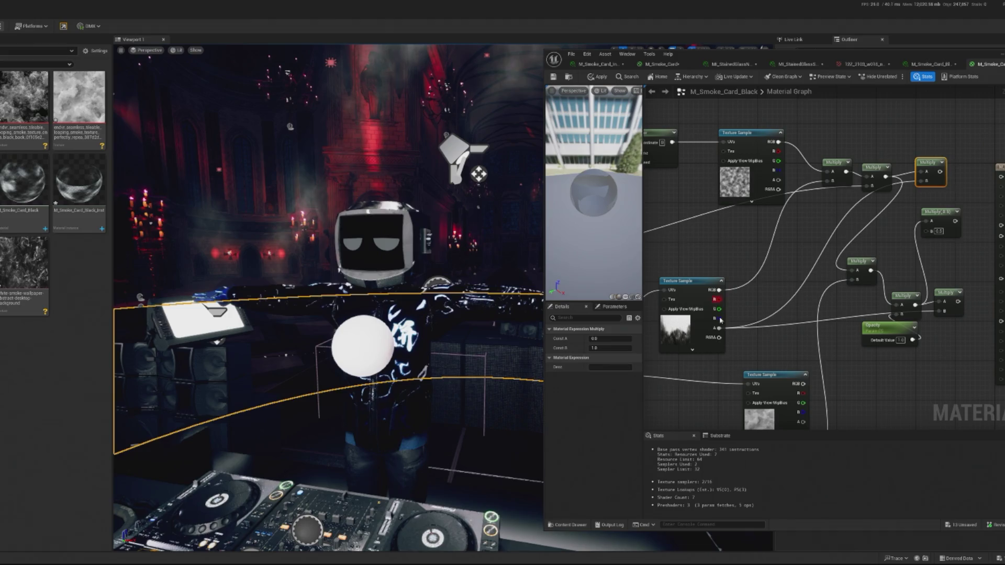
pyautogui.moveTo(724, 348)
pyautogui.mouseDown()
pyautogui.moveTo(786, 296)
pyautogui.moveTo(805, 333)
pyautogui.moveTo(766, 328)
pyautogui.moveTo(848, 251)
pyautogui.moveTo(942, 190)
pyautogui.moveTo(1000, 177)
pyautogui.mouseUp()
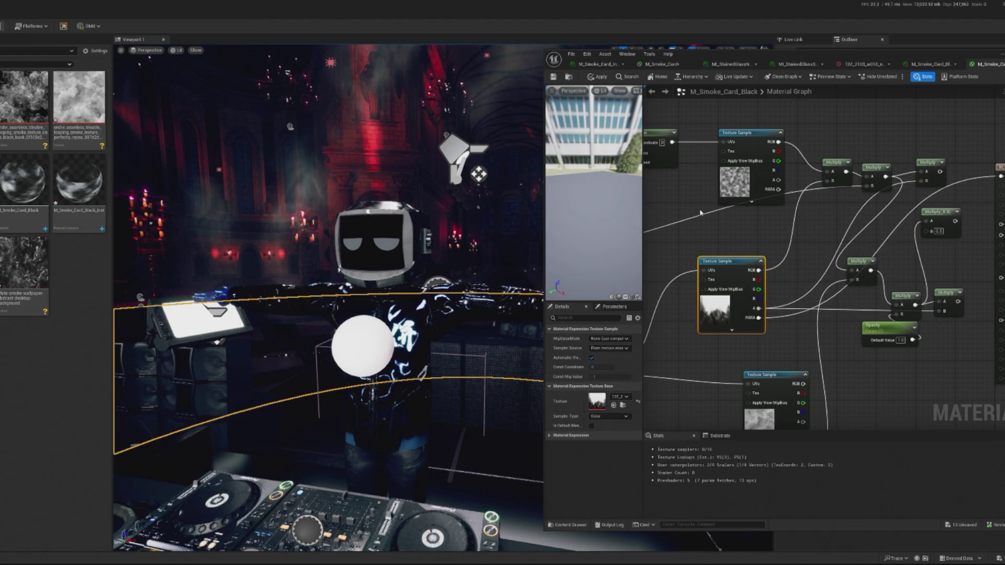
# Step: Connect the texture's RGB to Base Color and switch the material preview to a Plane
pyautogui.moveTo(589, 161)
pyautogui.mouseDown()
pyautogui.moveTo(613, 159)
pyautogui.moveTo(575, 167)
pyautogui.moveTo(548, 155)
pyautogui.moveTo(580, 160)
pyautogui.mouseUp()
pyautogui.moveTo(795, 317); pyautogui.dragTo(749, 317)
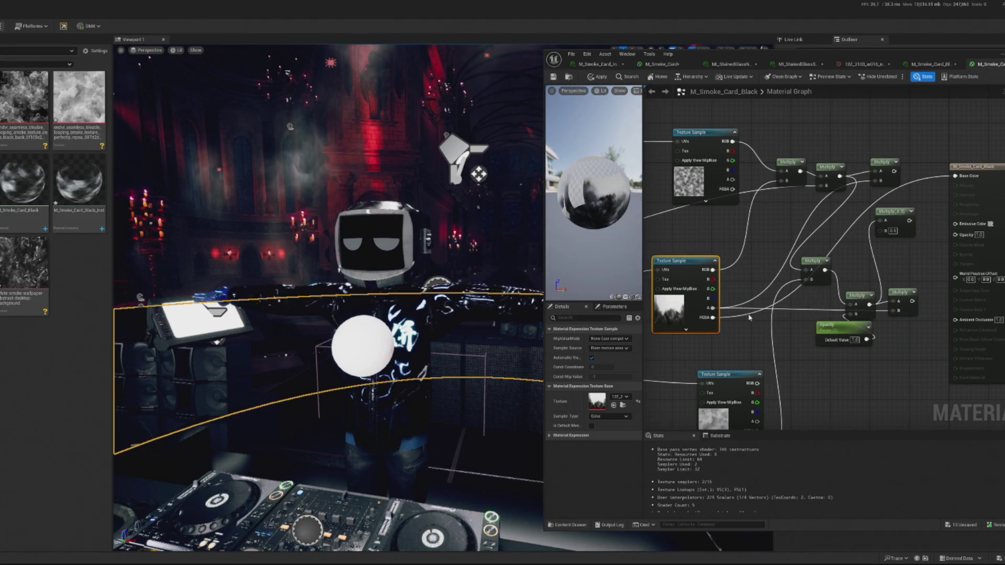
pyautogui.moveTo(712, 269)
pyautogui.mouseDown()
pyautogui.moveTo(964, 186)
pyautogui.moveTo(957, 176)
pyautogui.mouseUp()
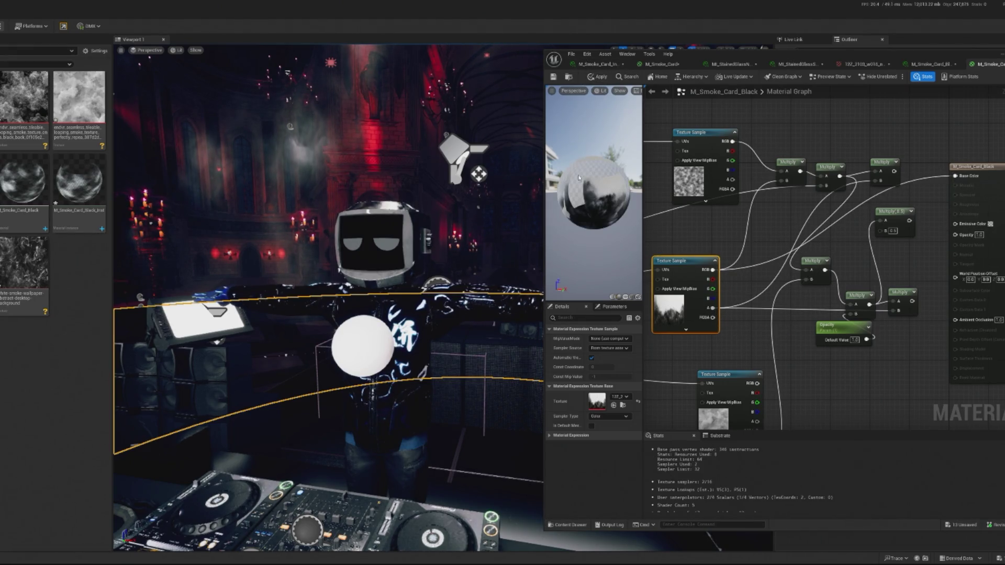
pyautogui.click(625, 297)
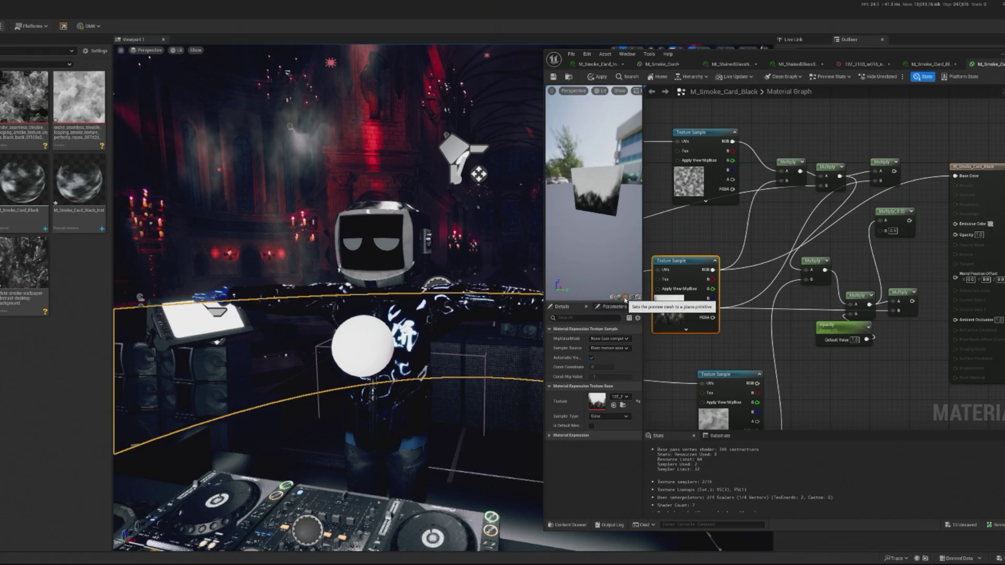
pyautogui.scroll(5, 592, 188)
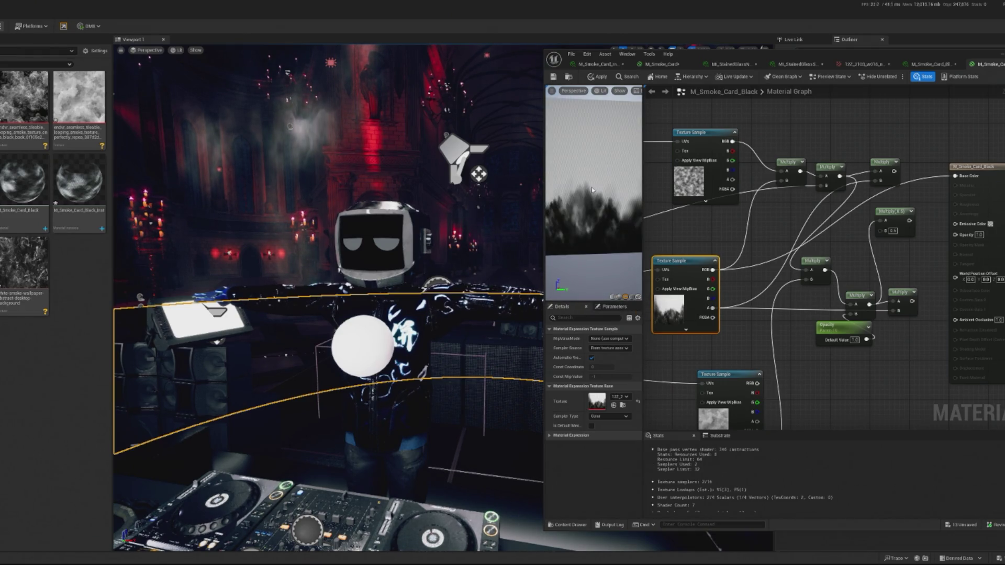
pyautogui.scroll(-3, 636, 194)
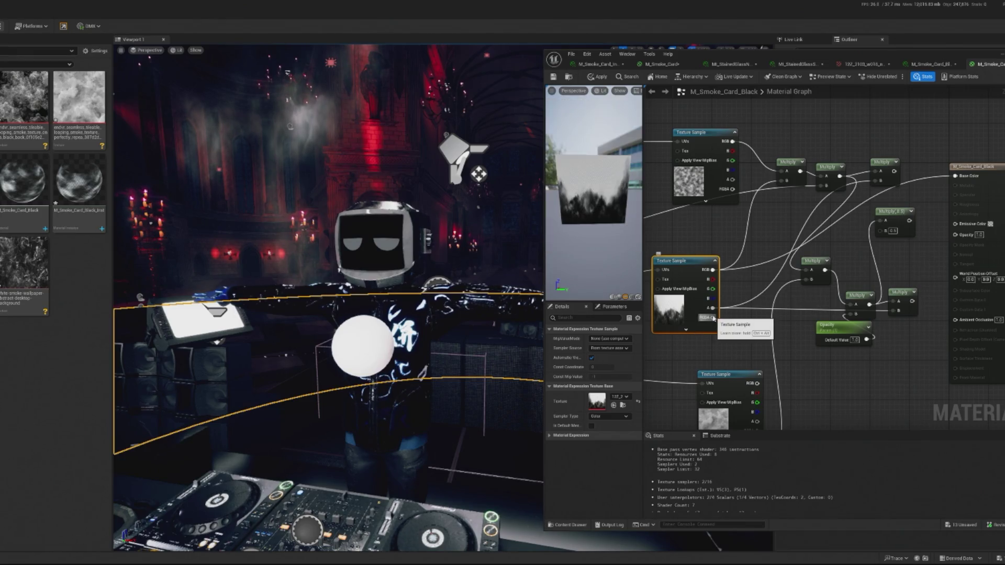
# Step: Drive Opacity directly from the lower texture sample's alpha
pyautogui.moveTo(712, 321)
pyautogui.mouseDown()
pyautogui.moveTo(770, 339)
pyautogui.moveTo(858, 309)
pyautogui.moveTo(770, 340)
pyautogui.mouseUp()
pyautogui.click(770, 339)
pyautogui.moveTo(712, 308); pyautogui.dragTo(959, 236)
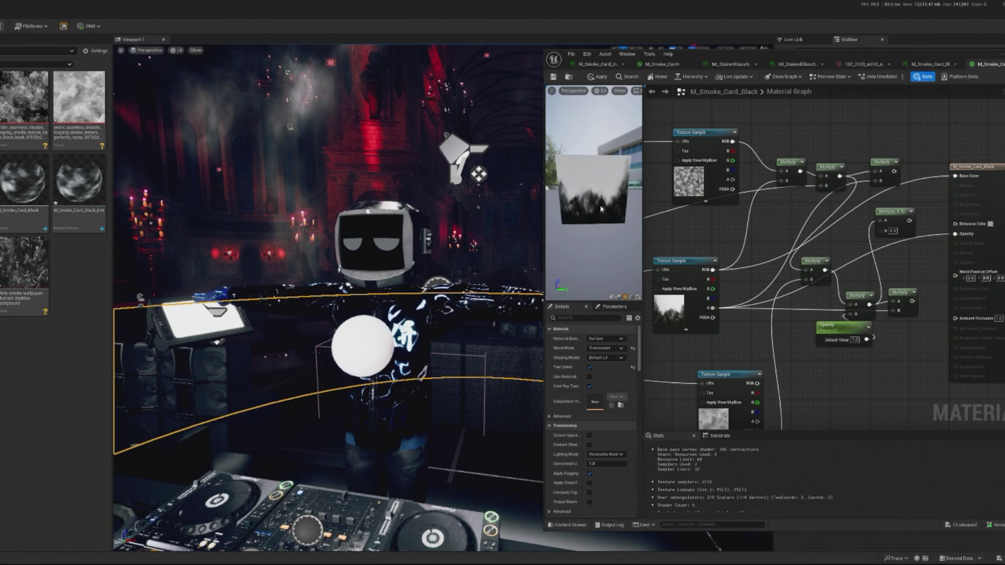
pyautogui.moveTo(607, 173); pyautogui.dragTo(634, 295)
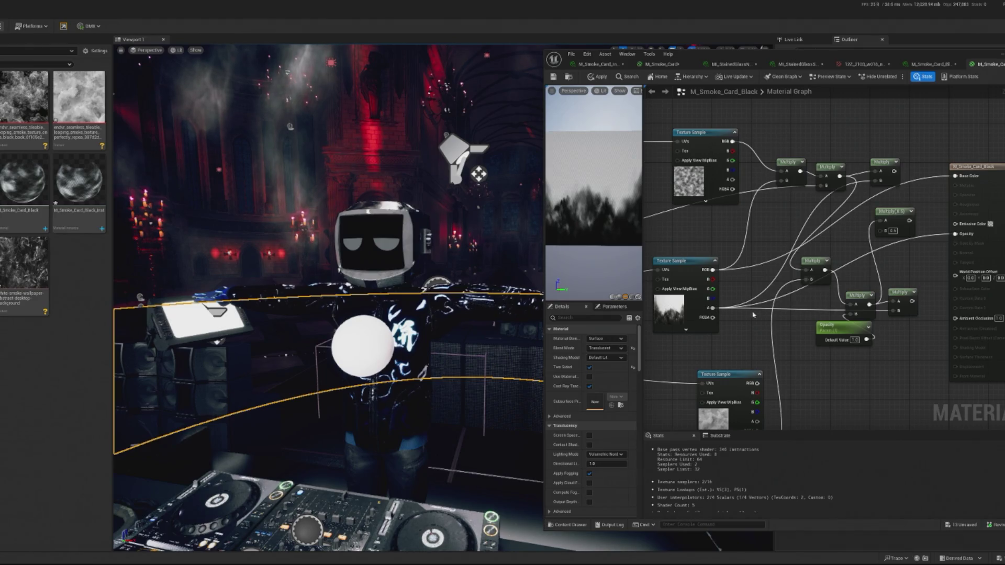
pyautogui.moveTo(716, 316)
pyautogui.mouseDown()
pyautogui.moveTo(769, 324)
pyautogui.moveTo(895, 252)
pyautogui.moveTo(955, 234)
pyautogui.mouseUp()
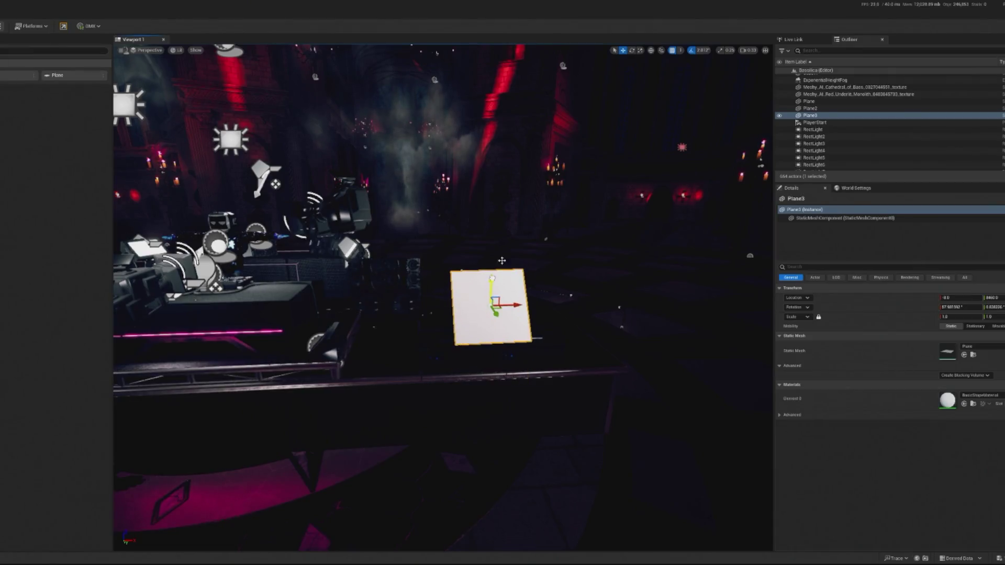
# Step: Apply M_Smoke_Card_Black to Plane3 in the viewport and frame the plane
pyautogui.scroll(3, 502, 260)
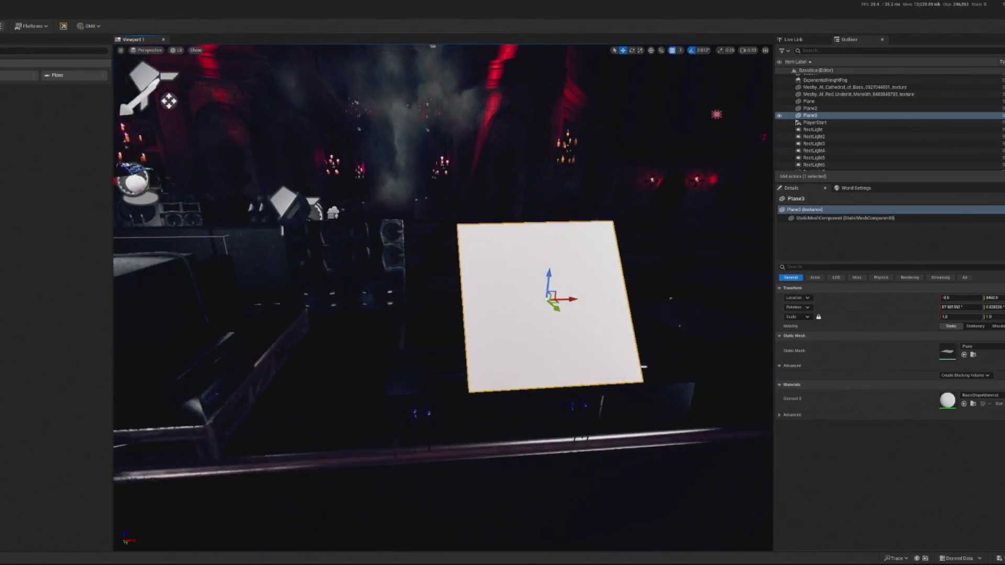
pyautogui.scroll(-3, 501, 260)
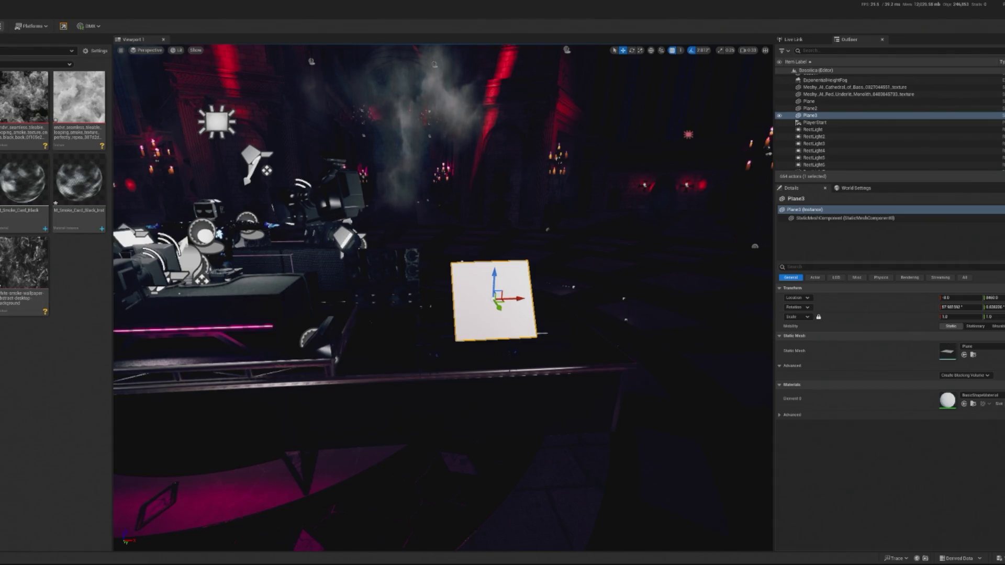
pyautogui.moveTo(25, 187); pyautogui.dragTo(492, 301)
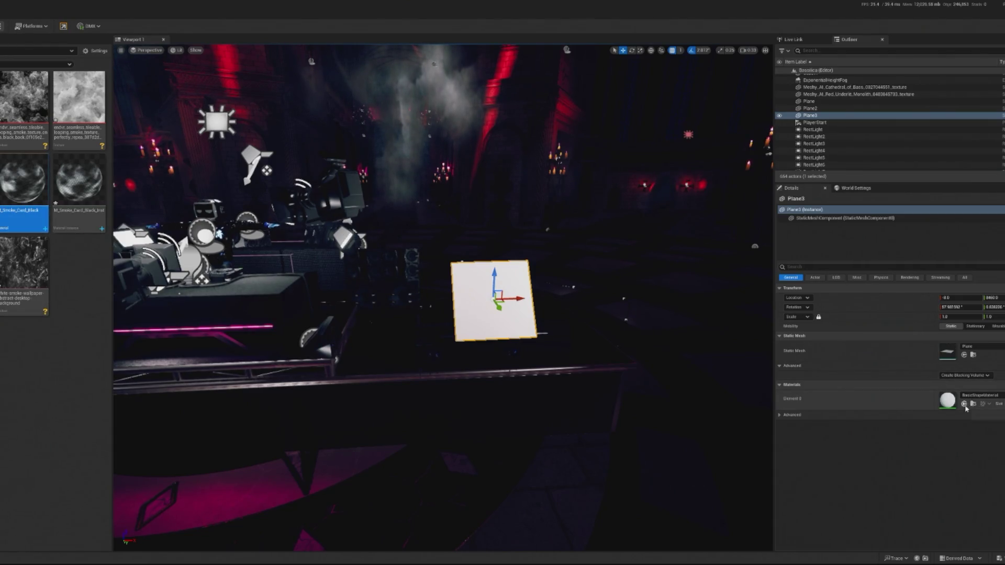
pyautogui.press('f')
pyautogui.scroll(5, 640, 334)
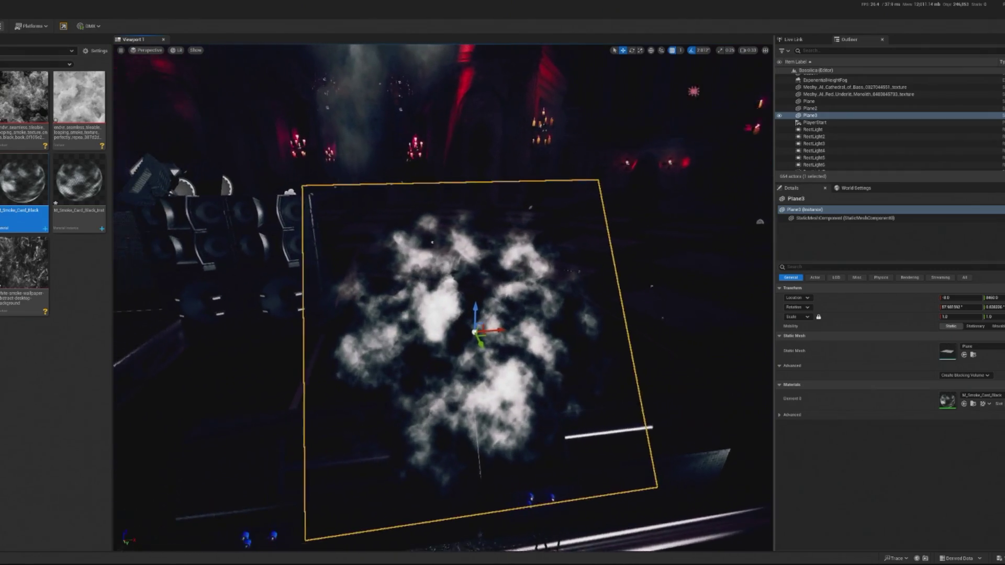
# Step: Frame Plane3 to inspect the grey-to-dark smoke result, then select the M_Smoke_Card_Black asset
pyautogui.press('f')
pyautogui.scroll(3, 286, 223)
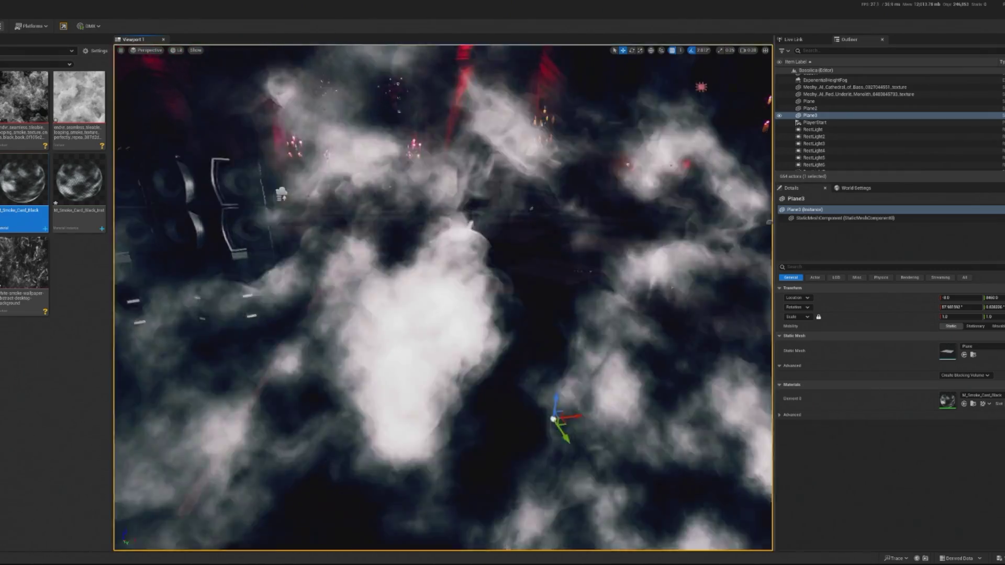
pyautogui.scroll(-3, 285, 222)
pyautogui.scroll(-1, 484, 356)
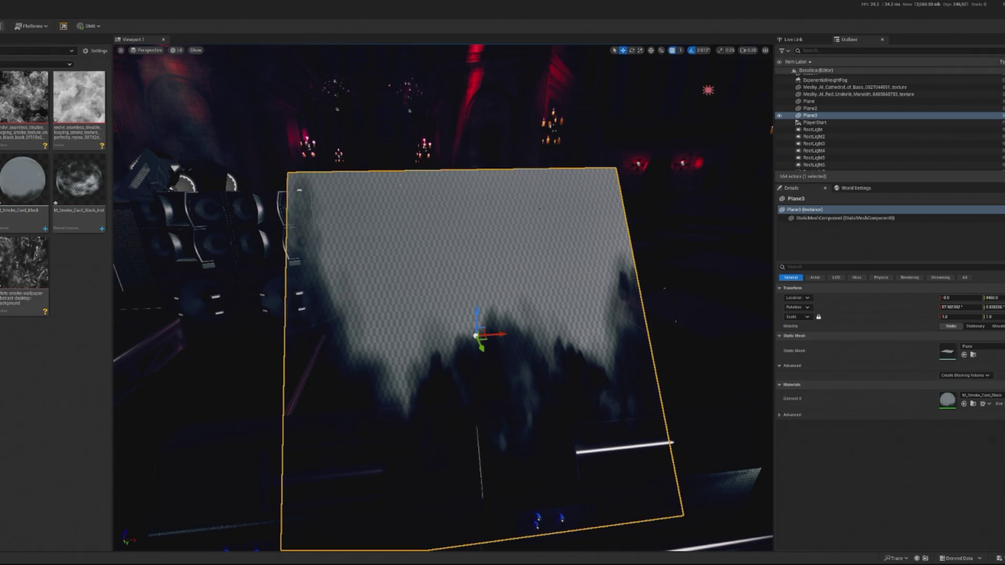
pyautogui.scroll(-5, 443, 297)
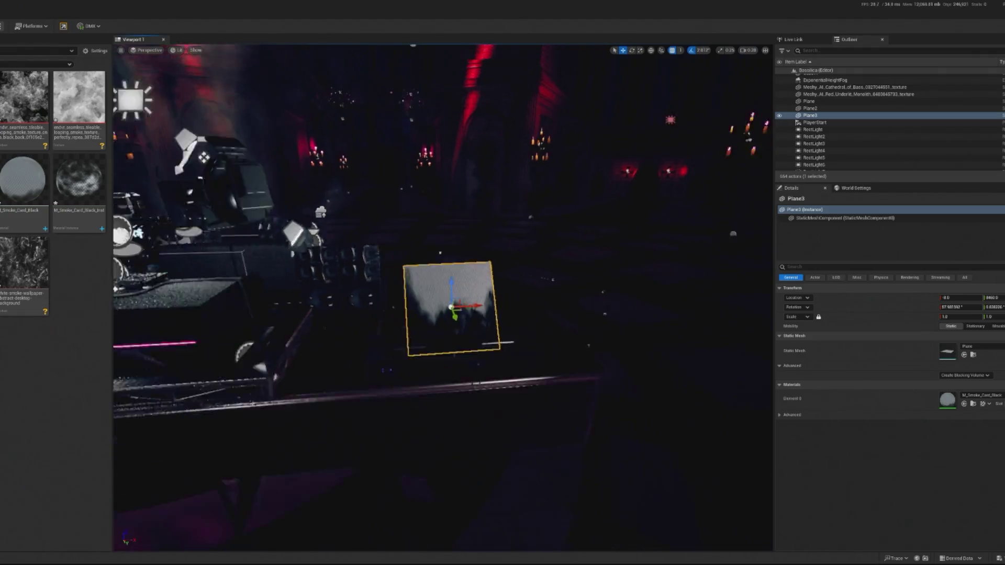
pyautogui.press('f')
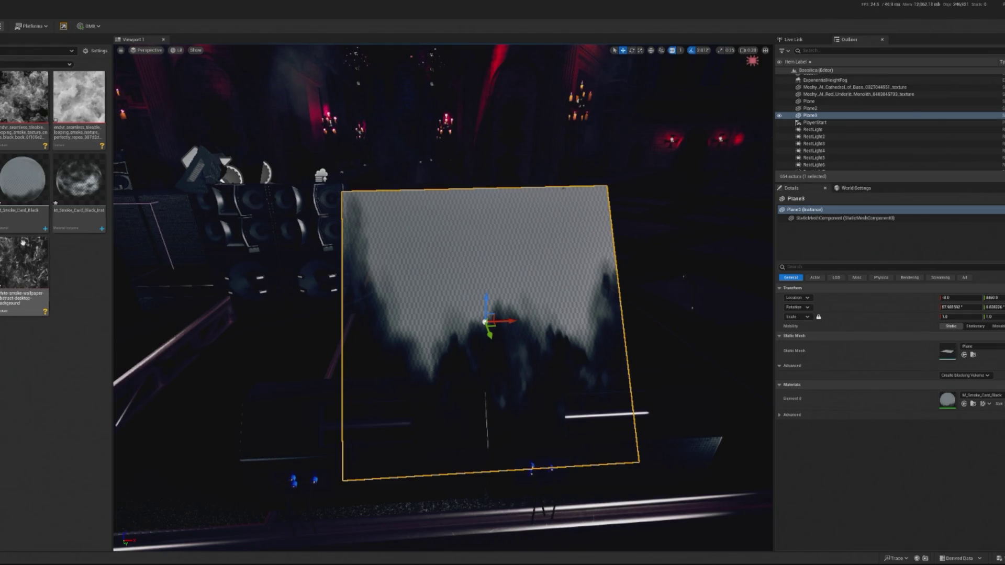
pyautogui.click(35, 198)
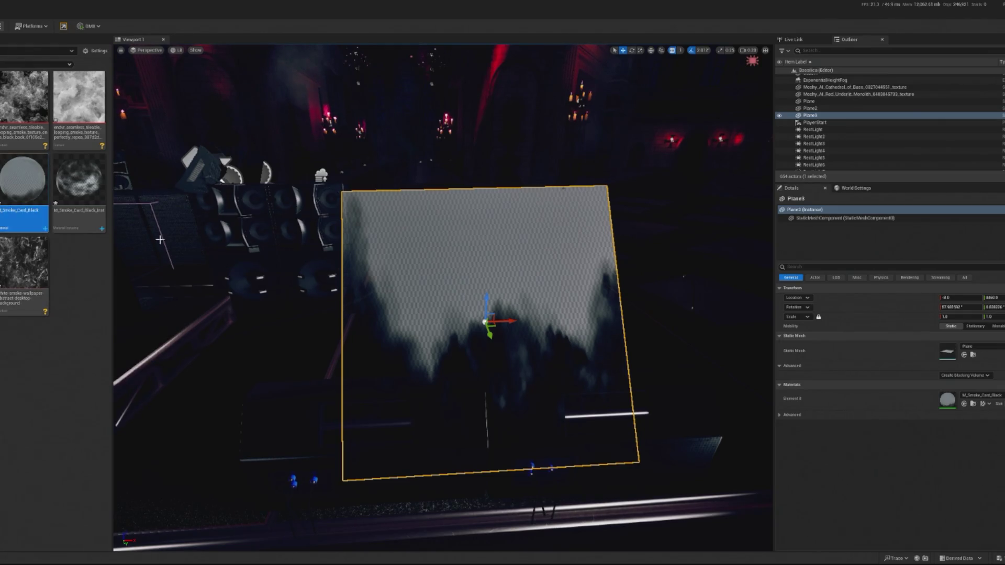
# Step: Force-delete the M_Smoke_Card_Black material despite its references
pyautogui.rightClick(44, 179)
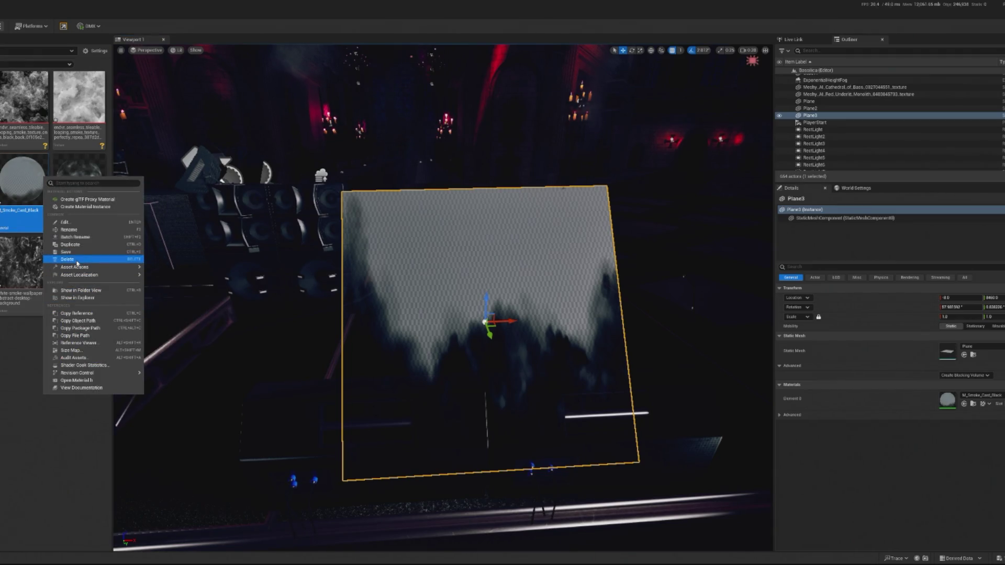
pyautogui.click(67, 259)
pyautogui.click(372, 401)
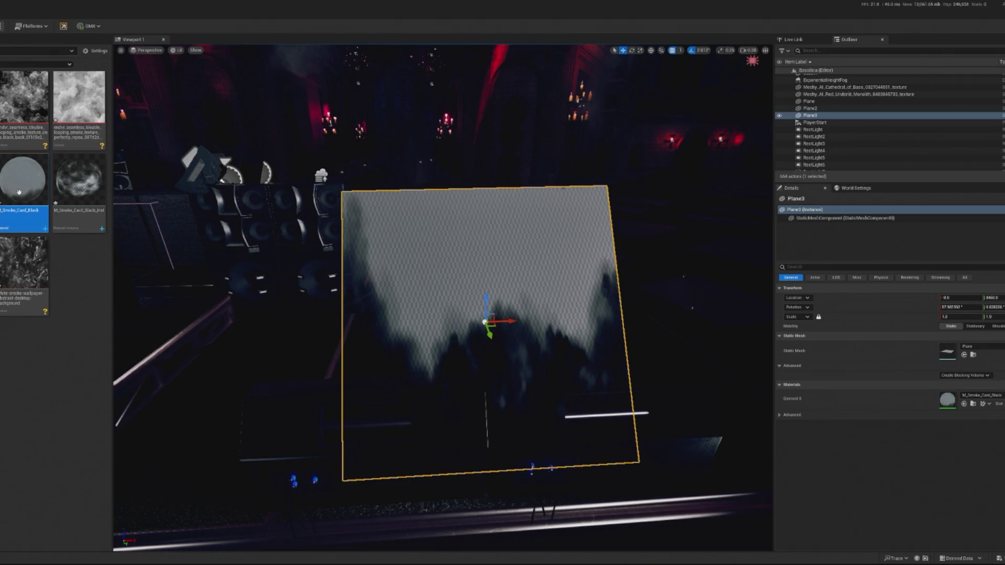
# Step: Create a new material named M_Smoke_Card_R
pyautogui.rightClick(79, 191)
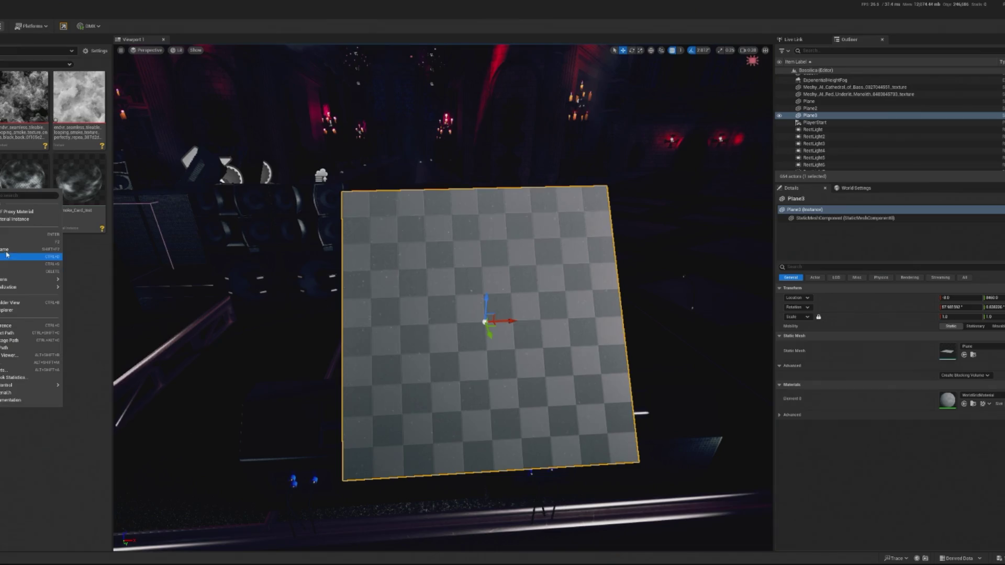
pyautogui.click(58, 256)
pyautogui.write('M_Smoke_Card_')
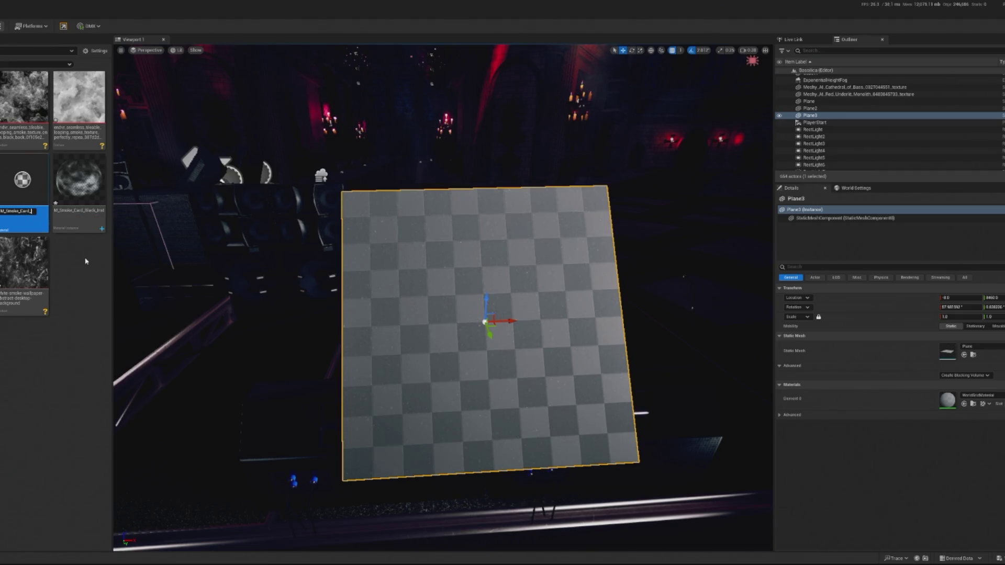
pyautogui.write('R')
pyautogui.press('Return')
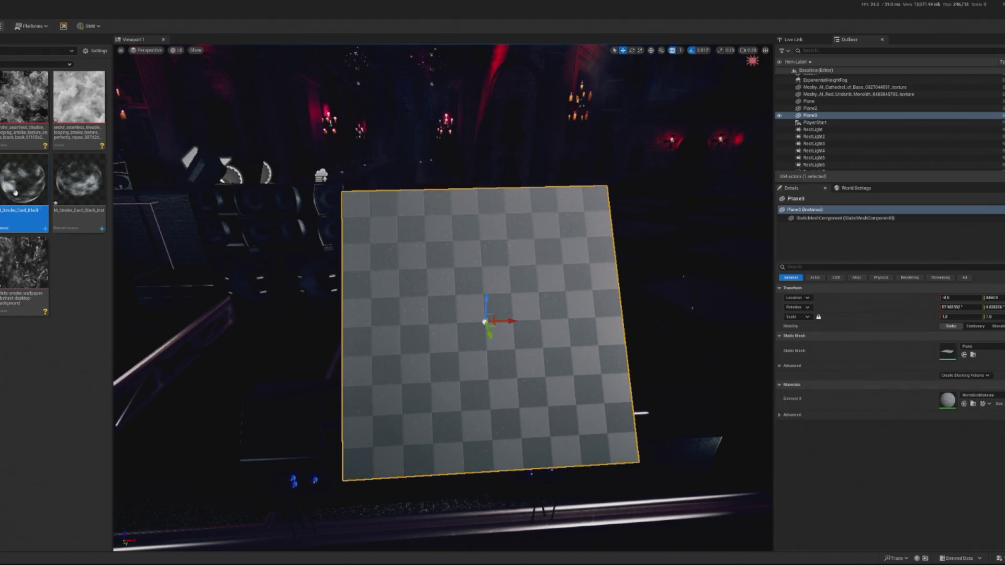
# Step: Create a material instance from the smoke material and apply it to Plane3
pyautogui.rightClick(19, 198)
pyautogui.click(58, 224)
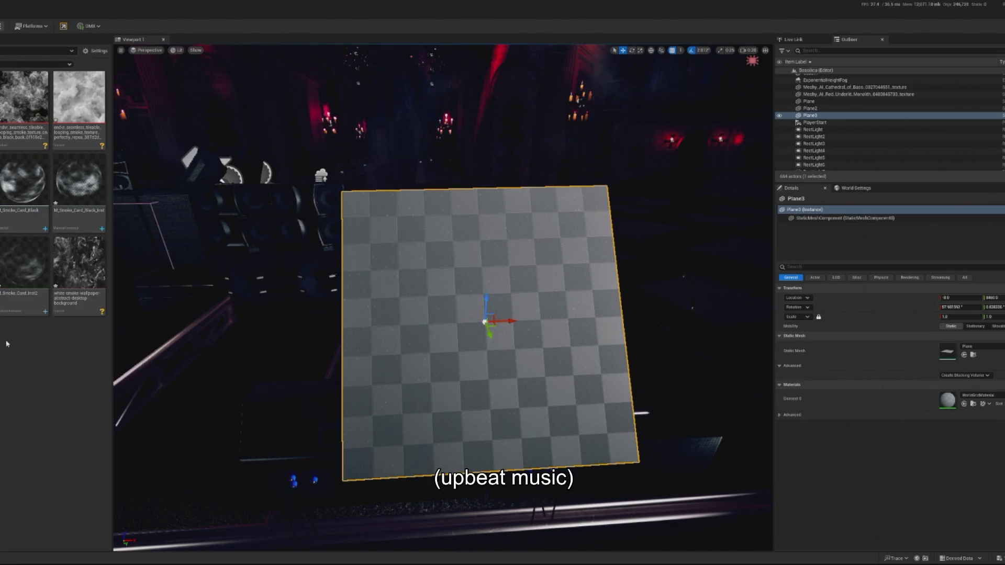
pyautogui.click(964, 403)
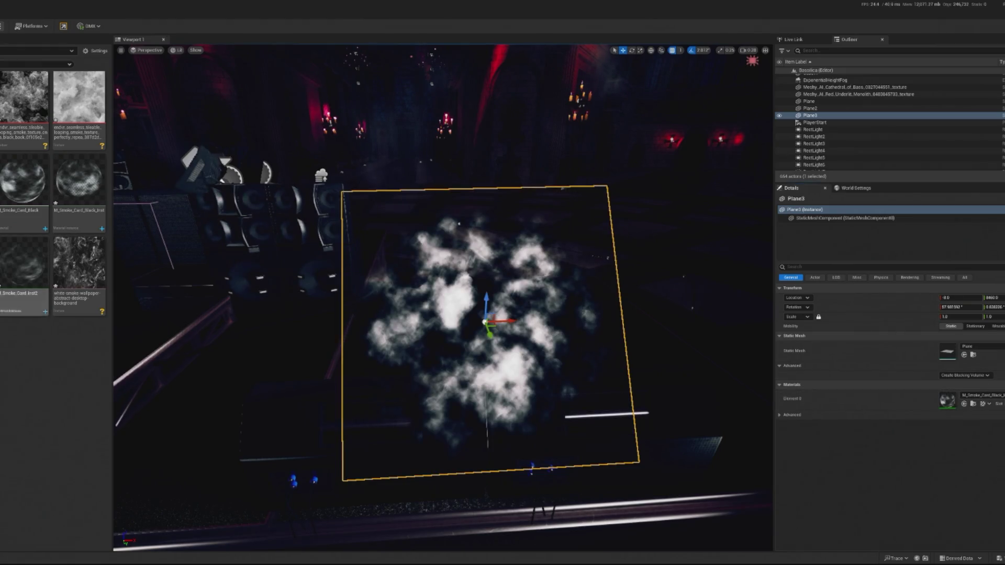
# Step: Frame Plane3 and check the M_Smoke_Card_Black and M_Smoke_Card_Black_Inst assets
pyautogui.click(28, 191)
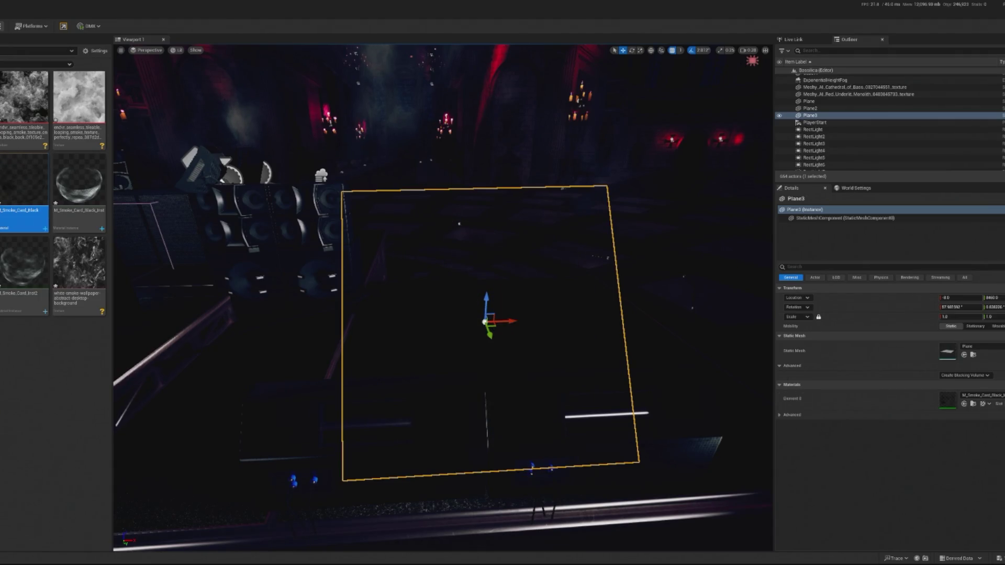
pyautogui.press('f')
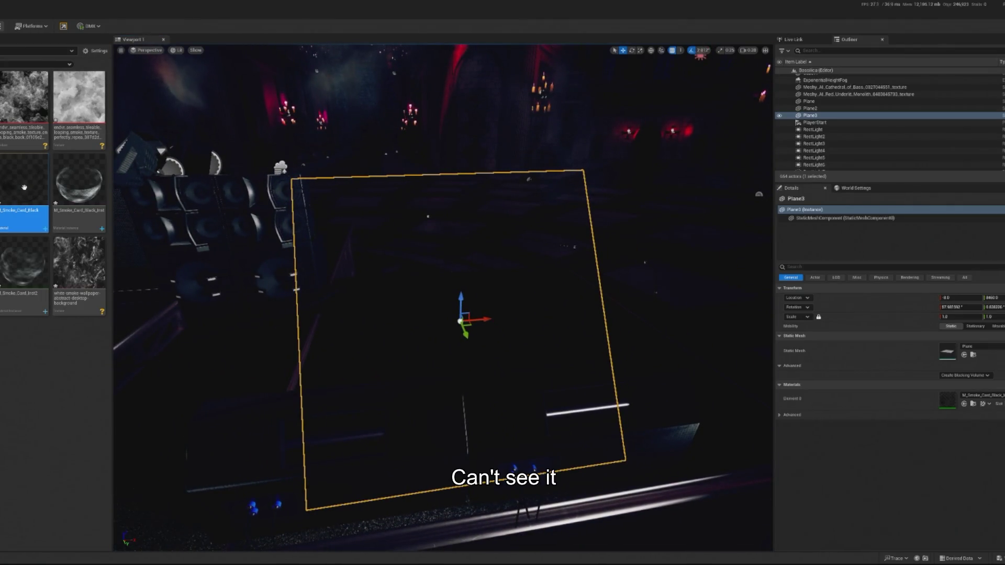
pyautogui.click(99, 202)
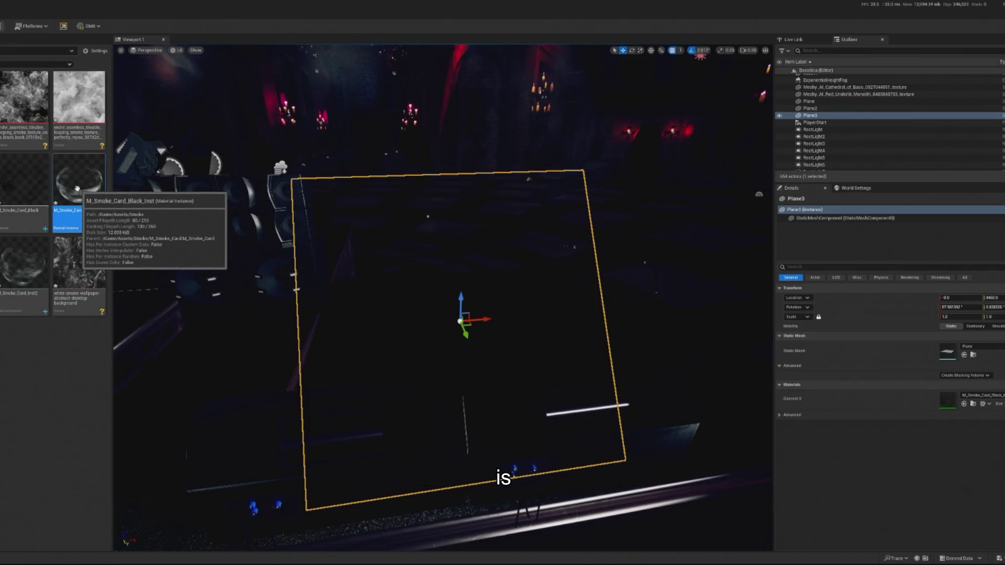
pyautogui.click(23, 180)
pyautogui.click(79, 335)
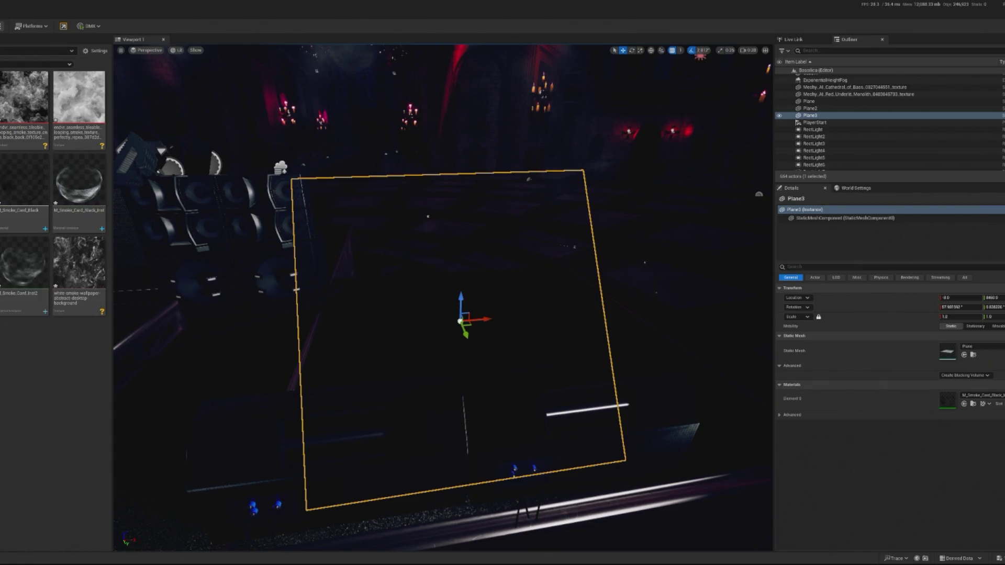
# Step: Force-delete M_Smoke_Card_Black_Inst even though it is still referenced
pyautogui.rightClick(99, 187)
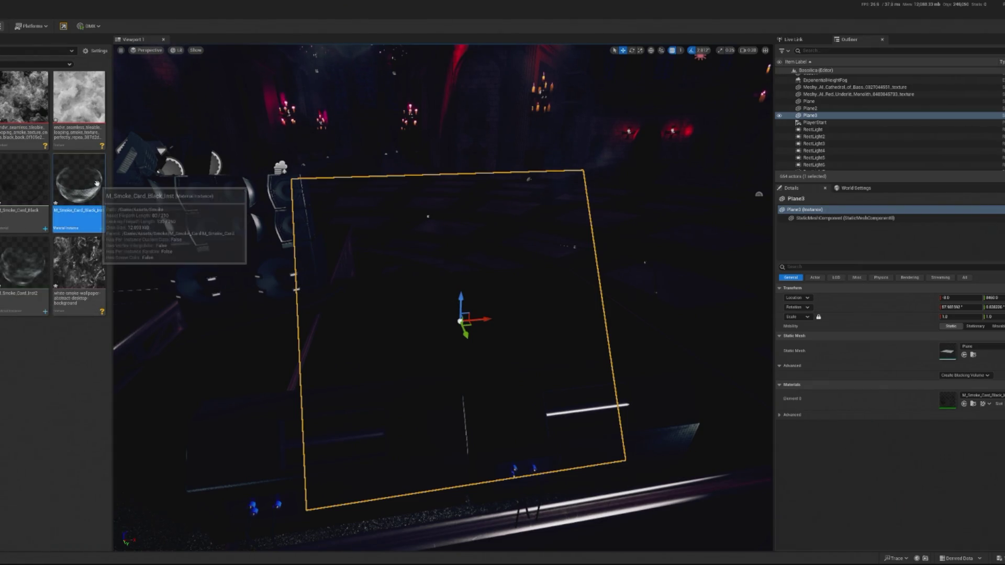
pyautogui.click(124, 304)
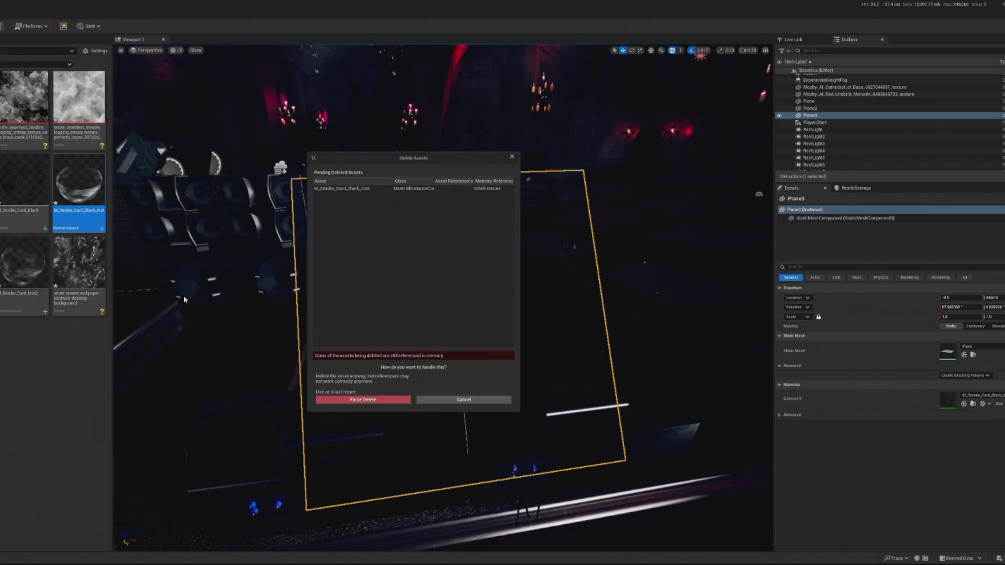
pyautogui.click(362, 399)
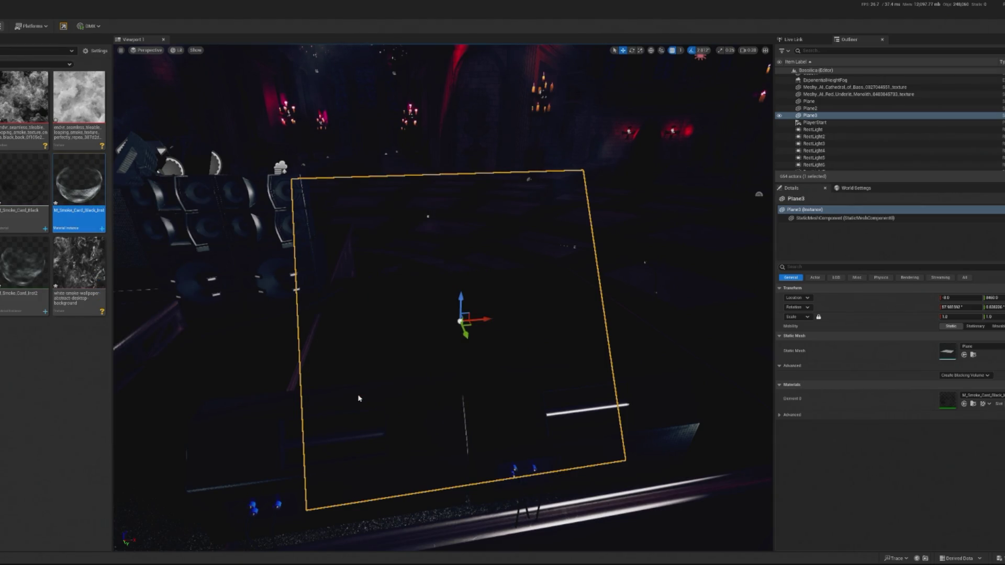
pyautogui.moveTo(343, 392); pyautogui.dragTo(175, 264)
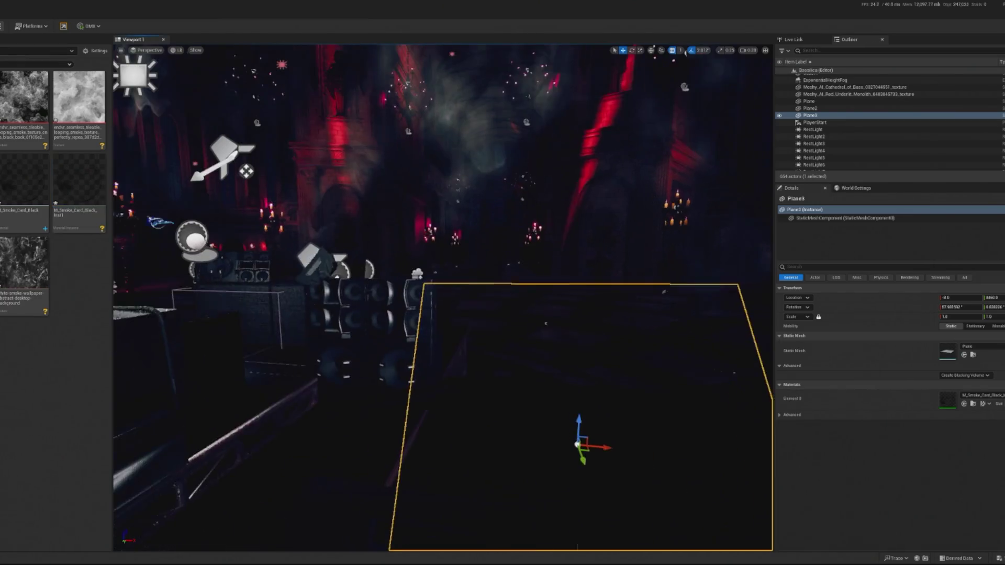
# Step: Undo the last edit and move Plane3 along X to -408, in front of the stage
pyautogui.click(77, 197)
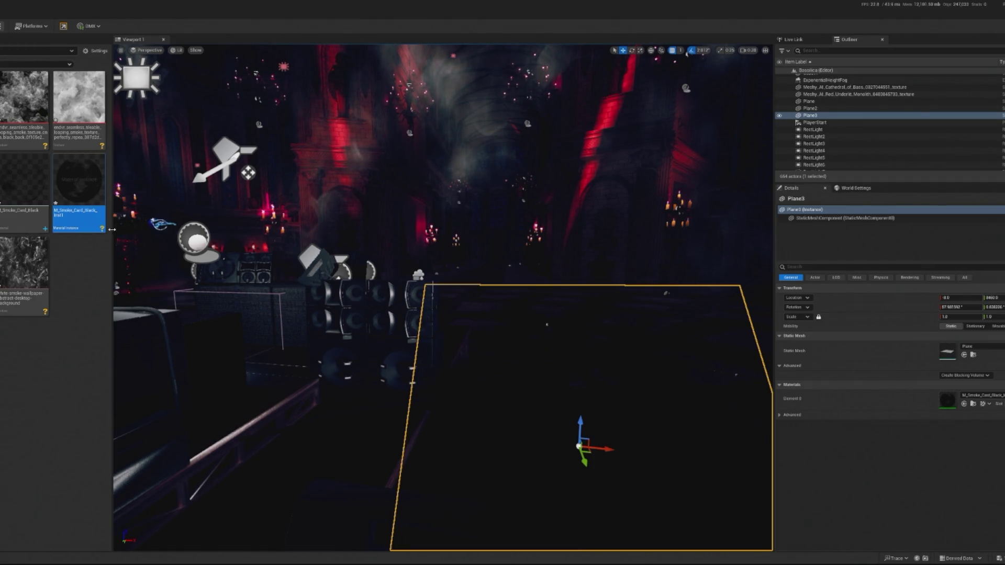
pyautogui.hotkey('ctrl', 'z')
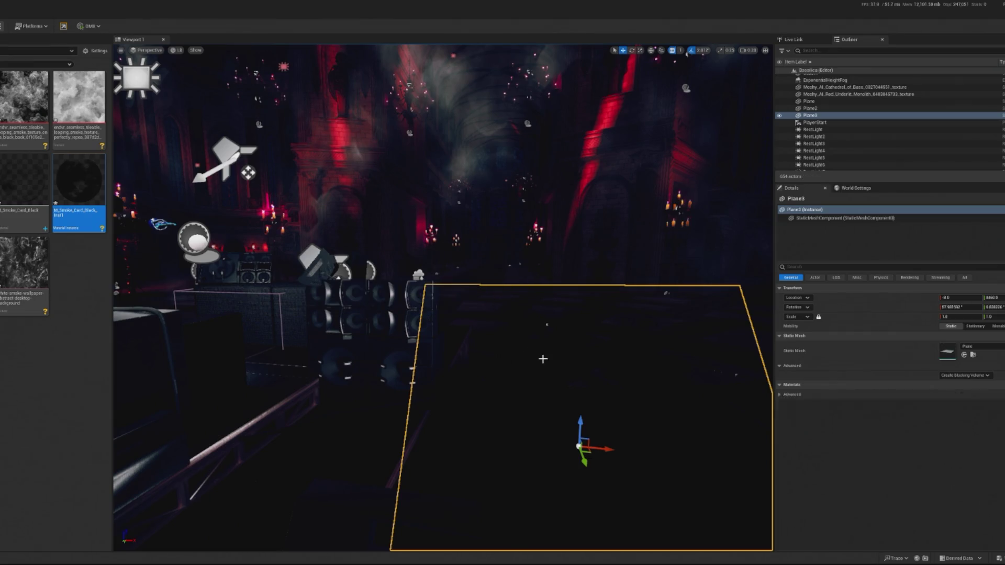
pyautogui.moveTo(664, 303); pyautogui.dragTo(434, 303)
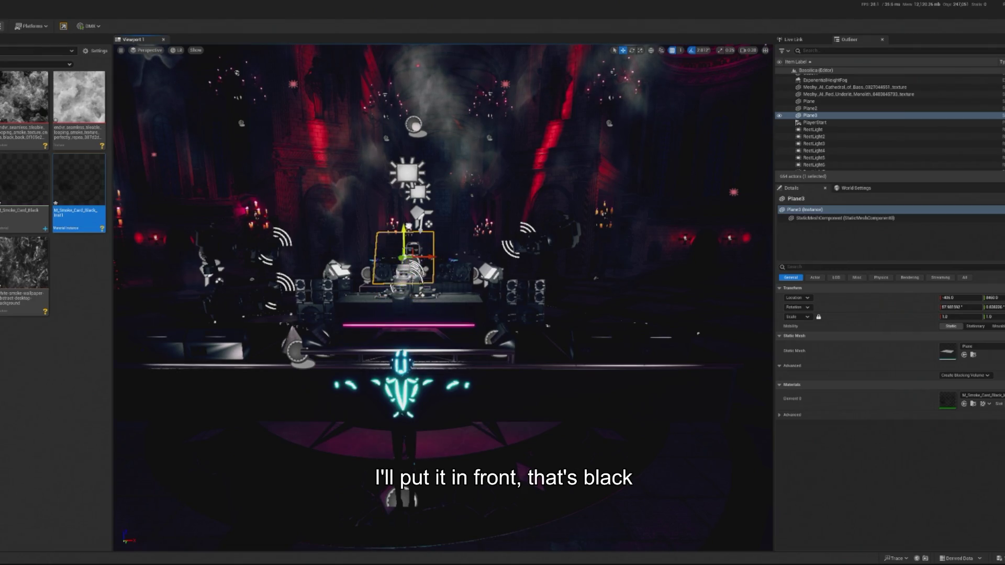
pyautogui.scroll(5, 442, 298)
pyautogui.press('f')
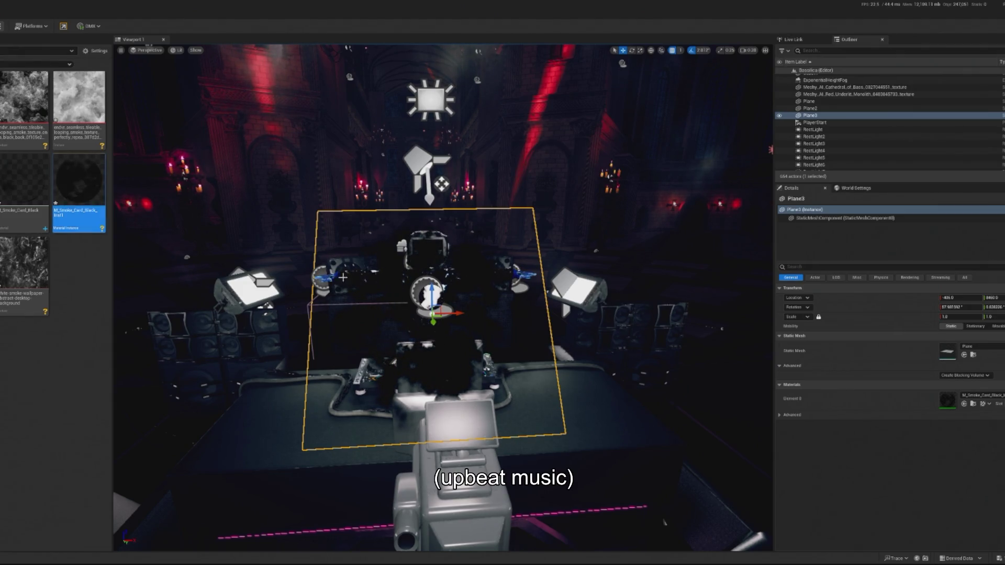
pyautogui.moveTo(664, 521); pyautogui.dragTo(664, 471)
pyautogui.moveTo(457, 335); pyautogui.dragTo(457, 296)
# Step: Rotate Plane3 to about 34 degrees, slide it along Y, and raise it slightly
pyautogui.press('e')
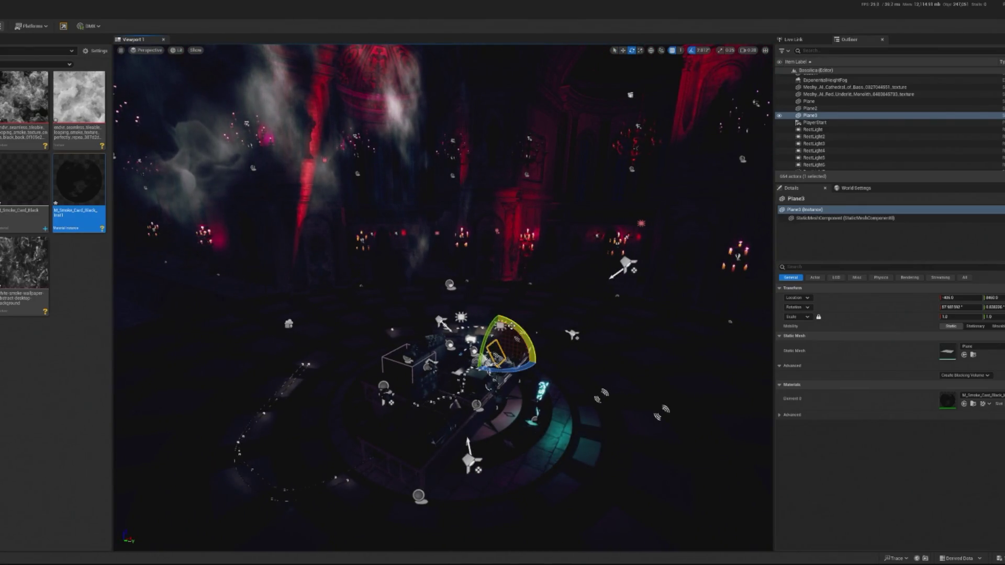
pyautogui.moveTo(526, 340); pyautogui.dragTo(531, 361)
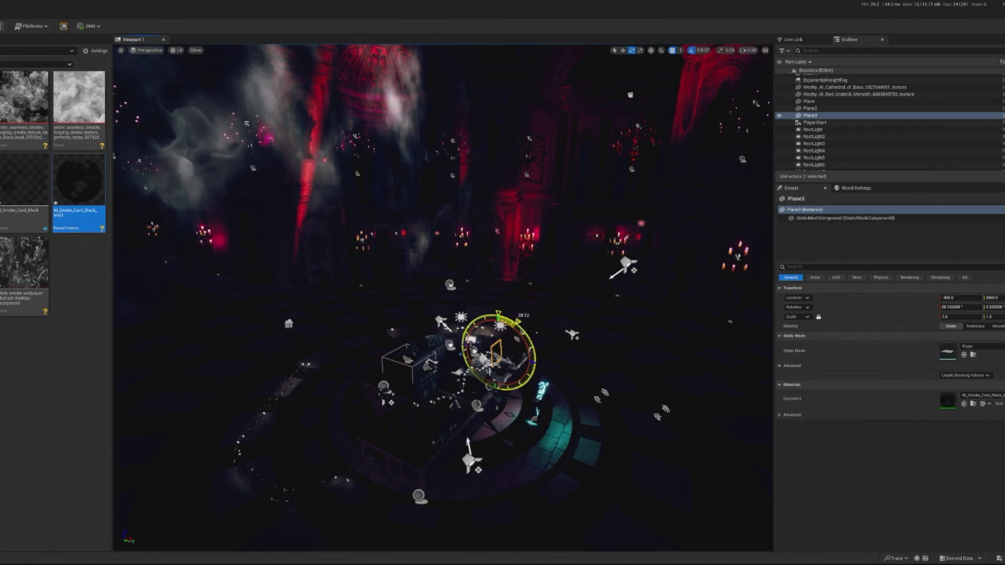
pyautogui.moveTo(531, 361); pyautogui.dragTo(531, 361)
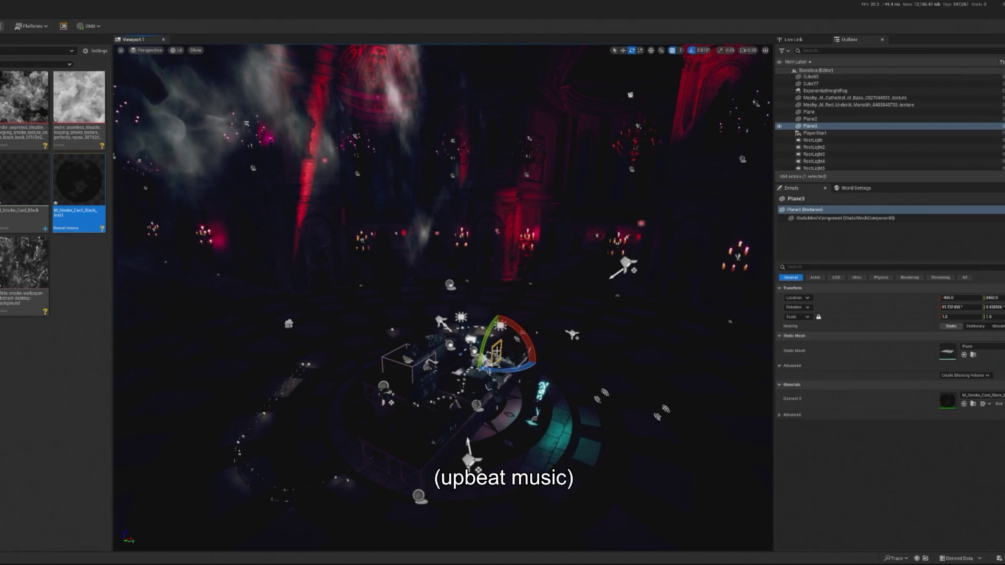
pyautogui.press('f')
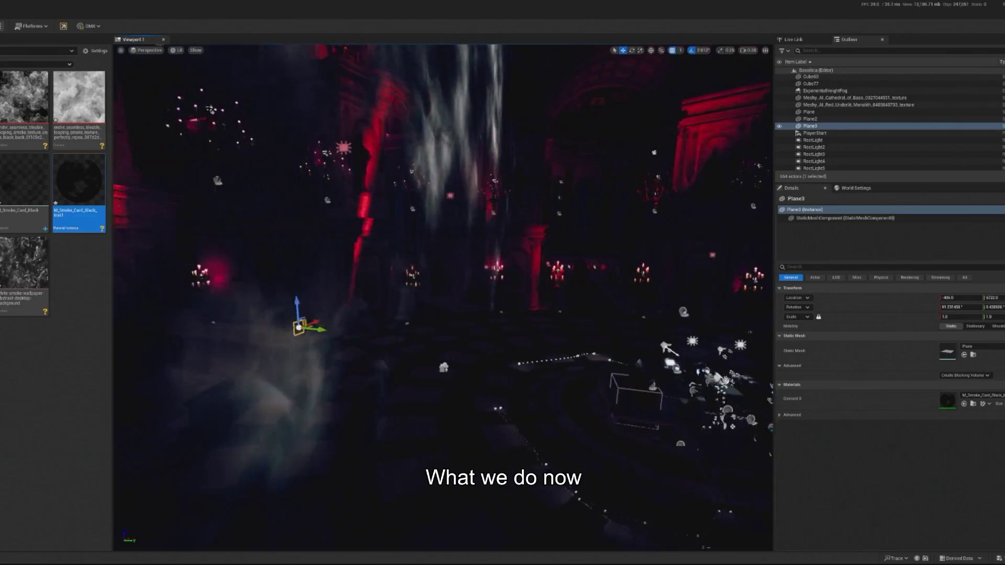
pyautogui.moveTo(382, 338); pyautogui.dragTo(419, 334)
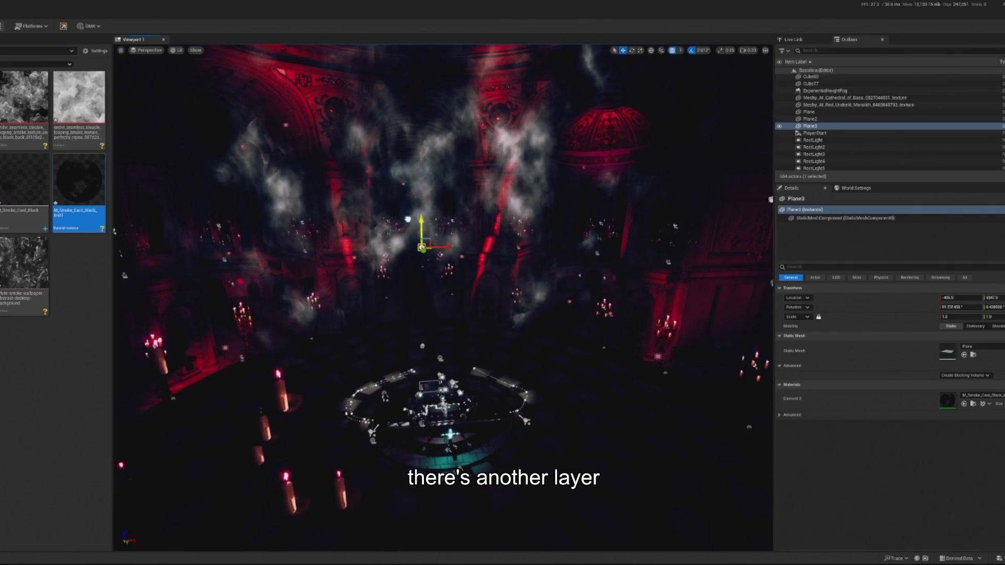
pyautogui.moveTo(407, 217); pyautogui.dragTo(407, 205)
# Step: Set Plane3's Scale to 100 and shift the enlarged plane to the left
pyautogui.write('00')
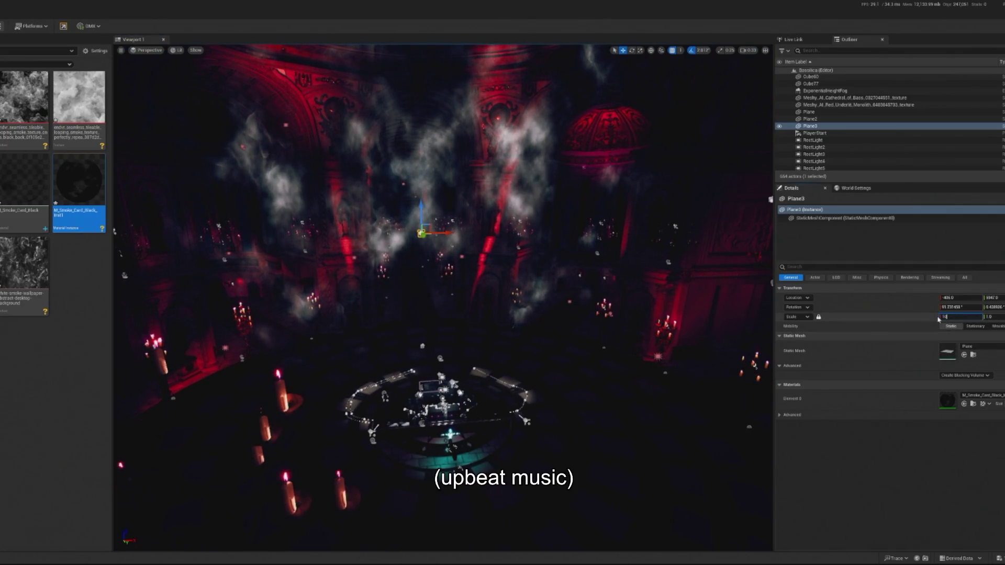
pyautogui.press('Return')
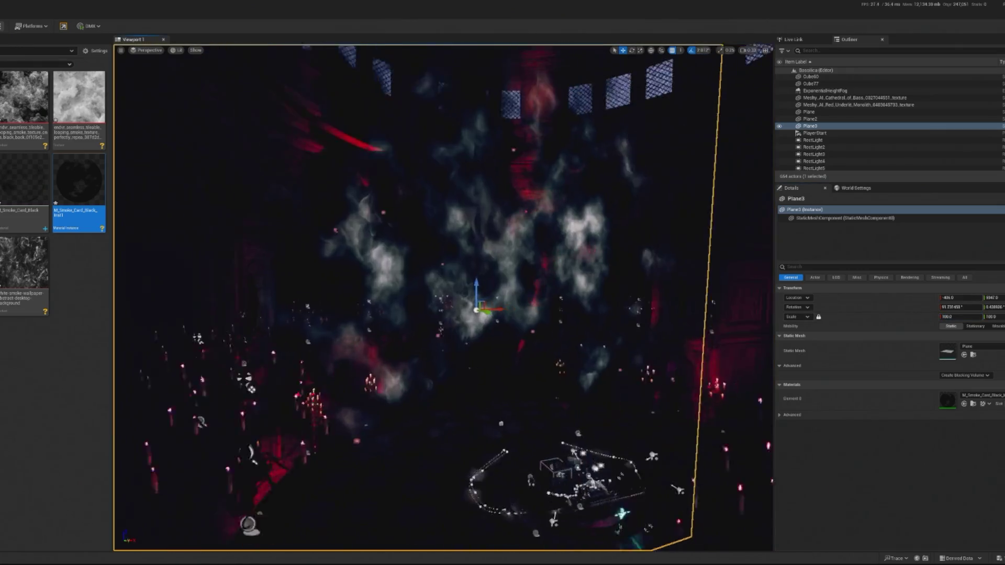
pyautogui.moveTo(447, 266)
pyautogui.mouseDown()
pyautogui.moveTo(403, 259)
pyautogui.moveTo(573, 280)
pyautogui.moveTo(760, 285)
pyautogui.moveTo(497, 269)
pyautogui.moveTo(449, 320)
pyautogui.moveTo(426, 141)
pyautogui.mouseUp()
# Step: Fly through the cathedral, frame Plane3, and start Play In Editor with Alt+P
pyautogui.moveTo(509, 397); pyautogui.dragTo(489, 338)
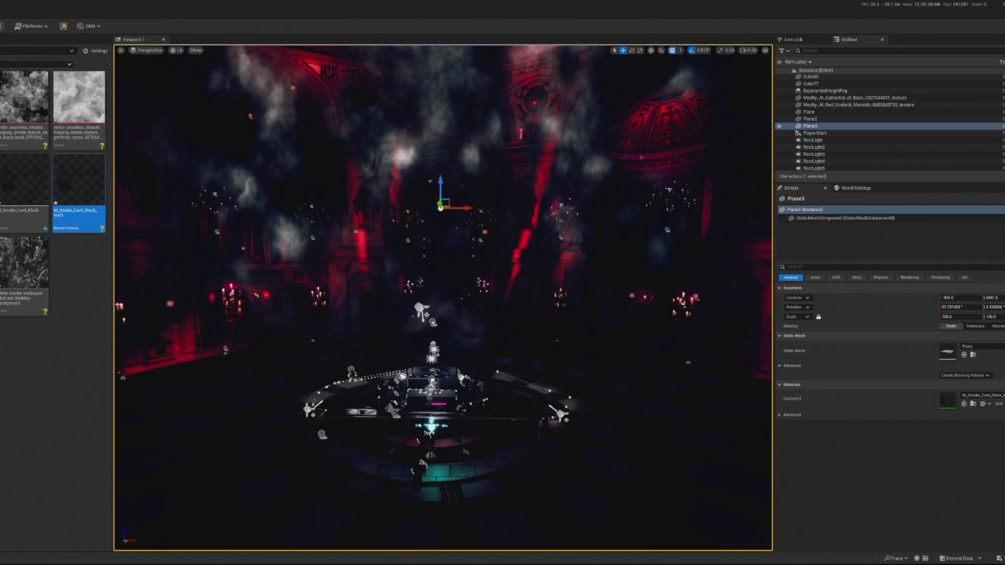
pyautogui.moveTo(180, 261); pyautogui.dragTo(565, 242)
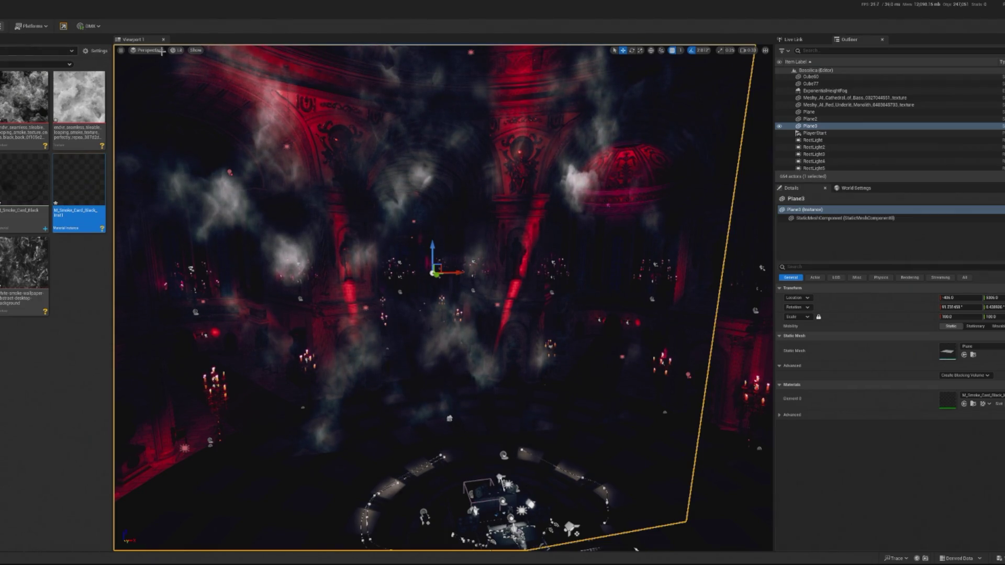
pyautogui.press('f')
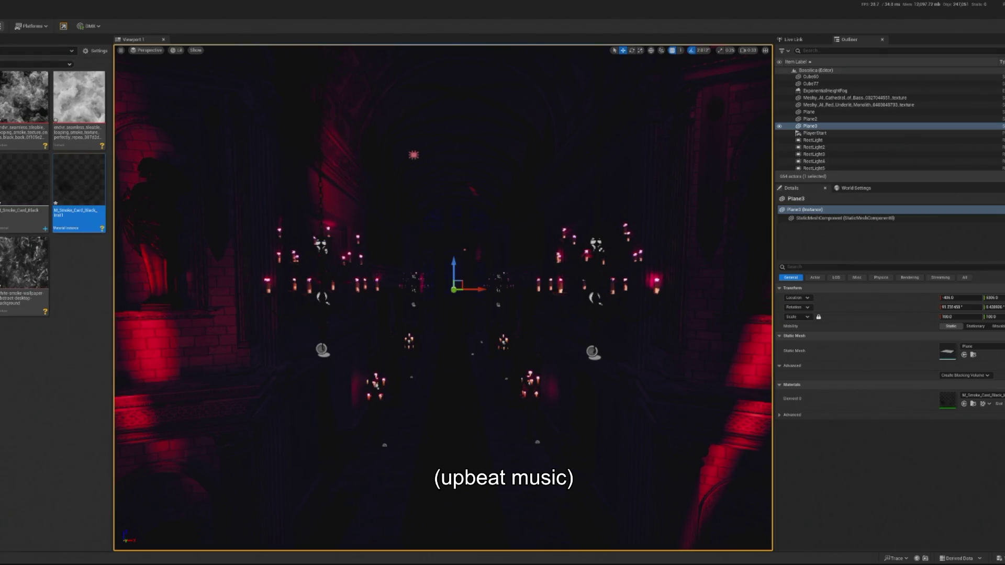
pyautogui.press('f')
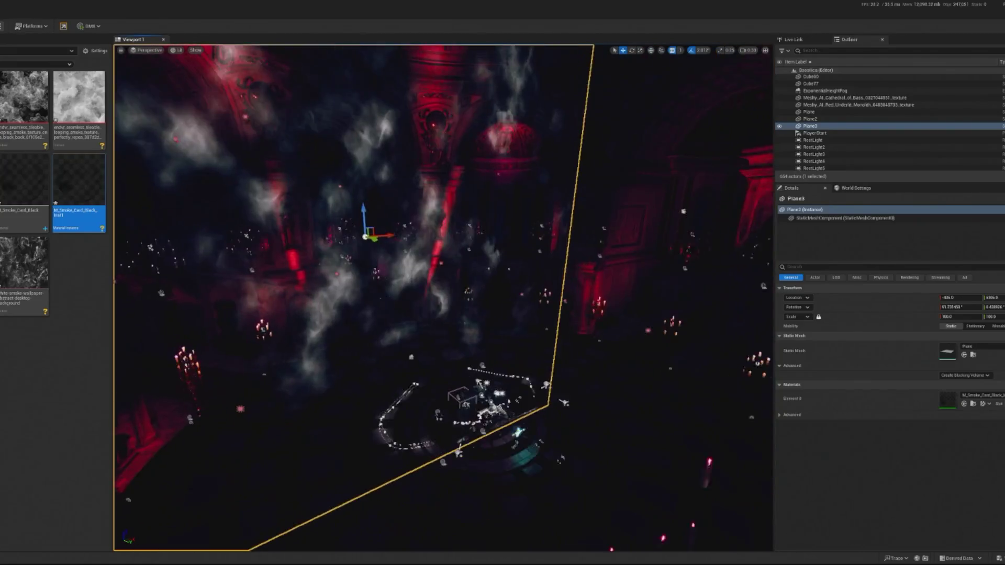
pyautogui.hotkey('alt', 'p')
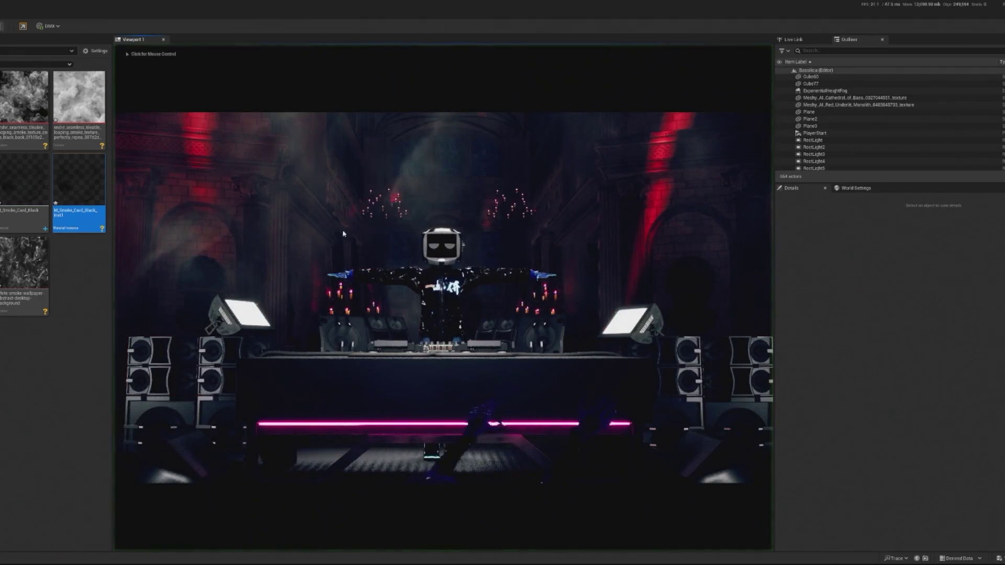
# Step: Stop and restart the play preview twice to recheck the smoke over the stage
pyautogui.press('Escape')
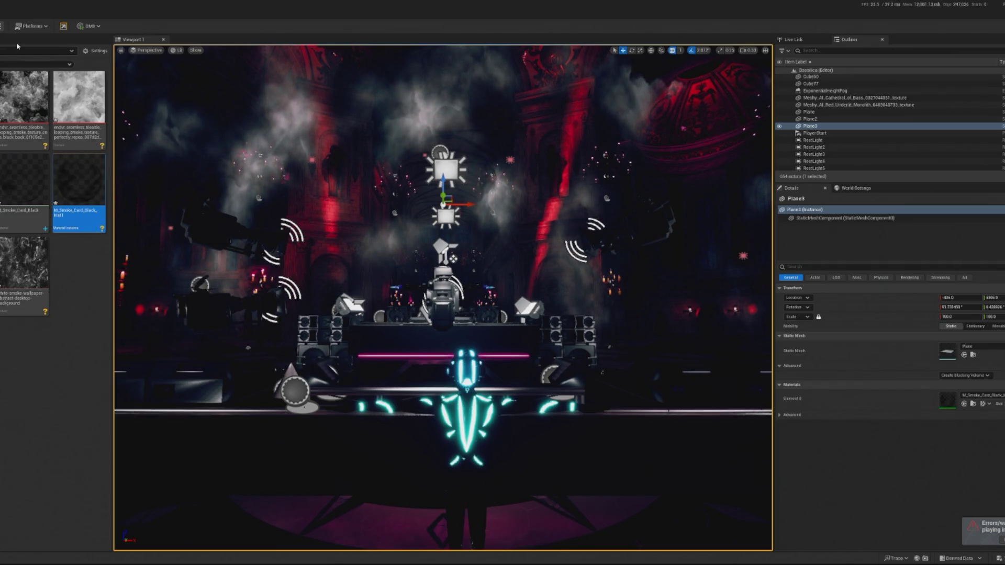
pyautogui.hotkey('alt', 'p')
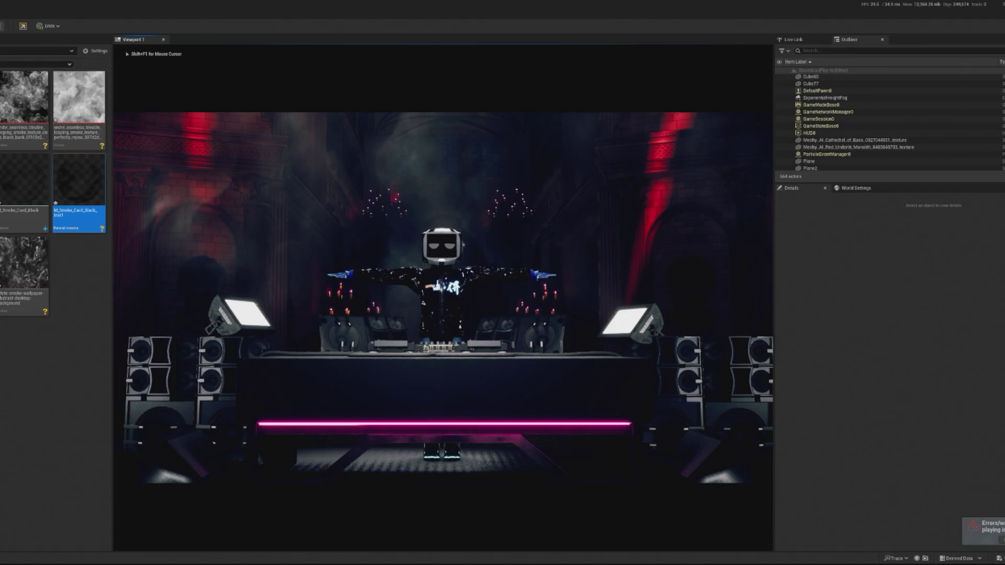
pyautogui.press('Escape')
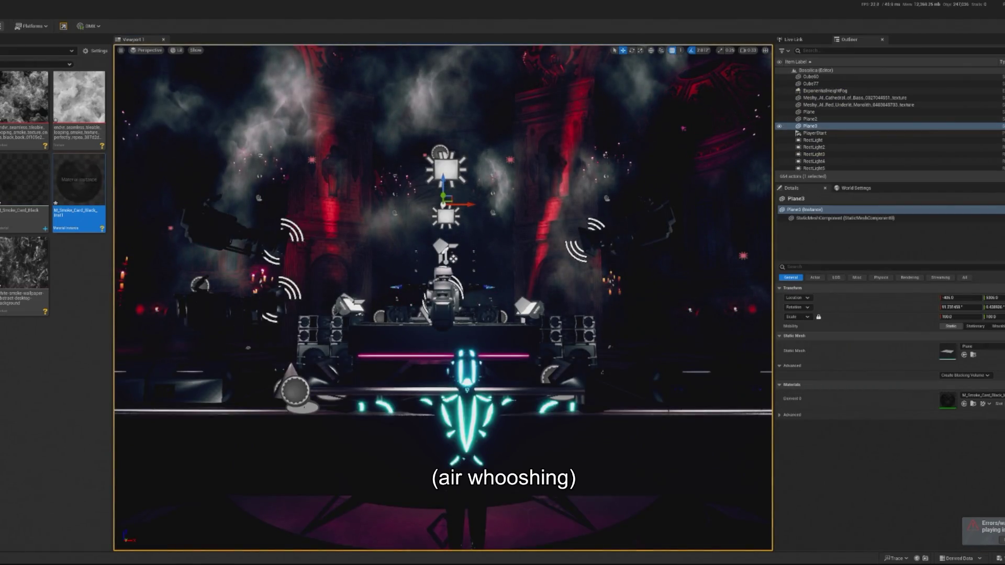
pyautogui.hotkey('alt', 'p')
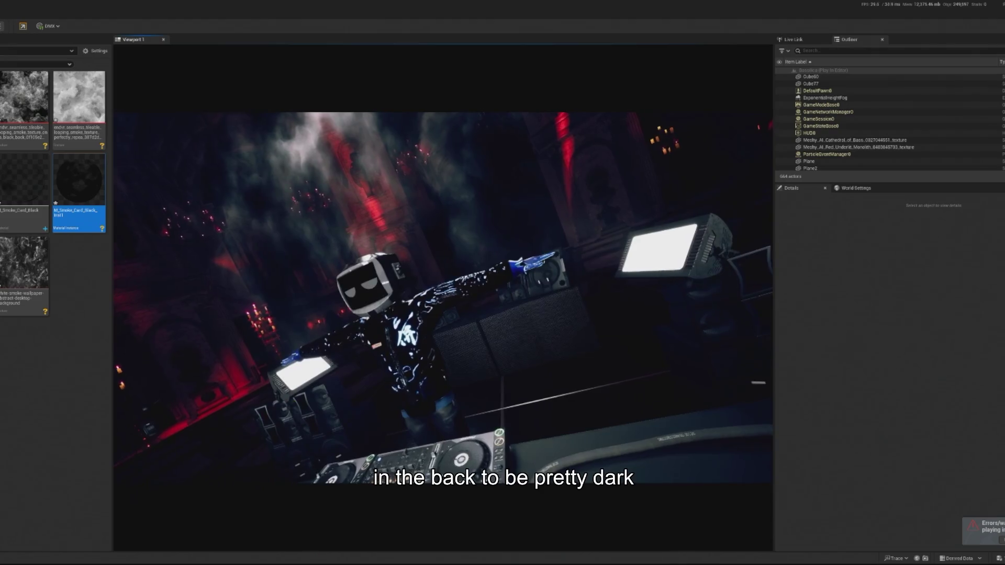
# Step: End the play session and frame the Plane3 smoke card in the viewport
pyautogui.press('Escape')
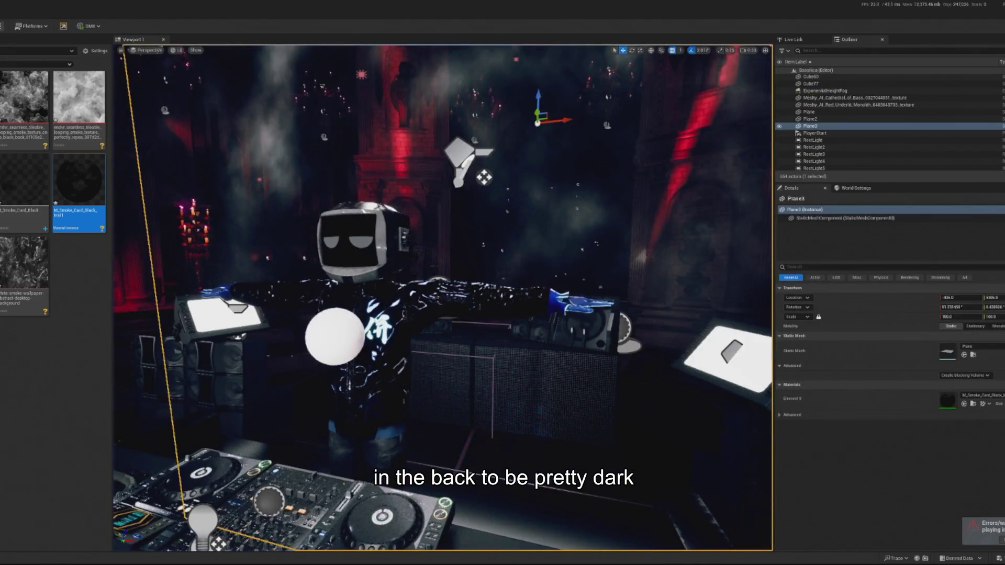
pyautogui.press('f')
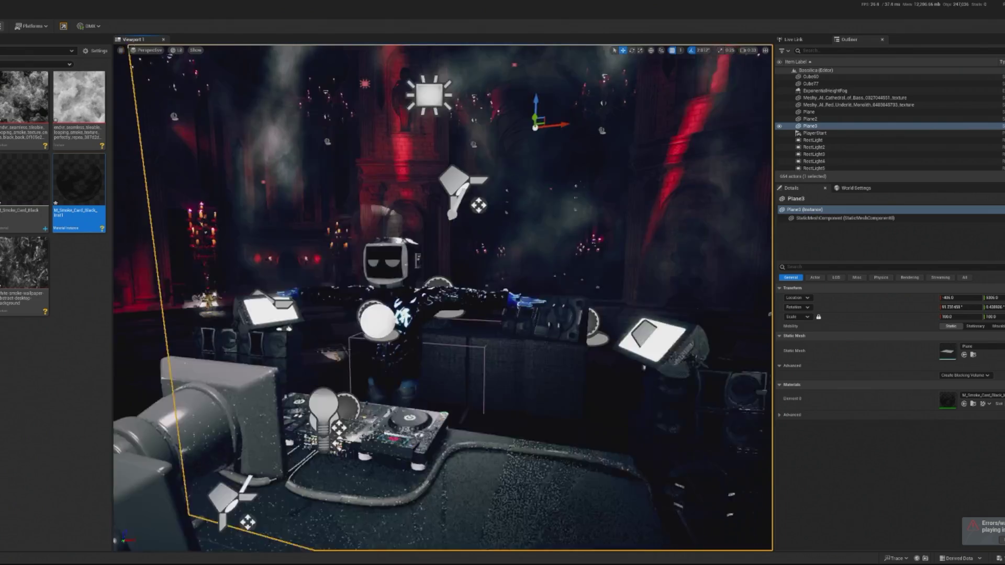
pyautogui.scroll(3, 485, 270)
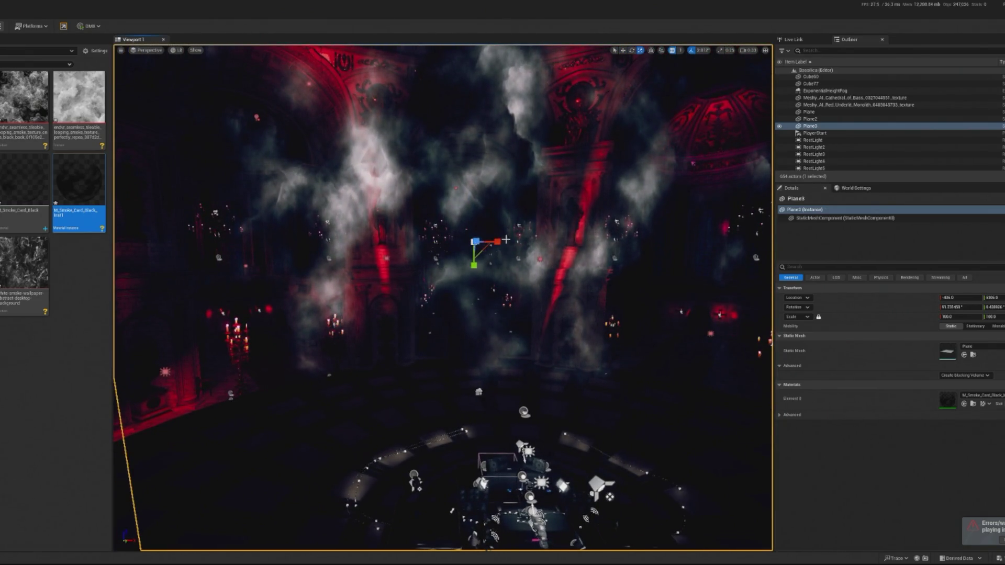
# Step: Move the Plane3 smoke card far to the left and frame it front-on
pyautogui.press('w')
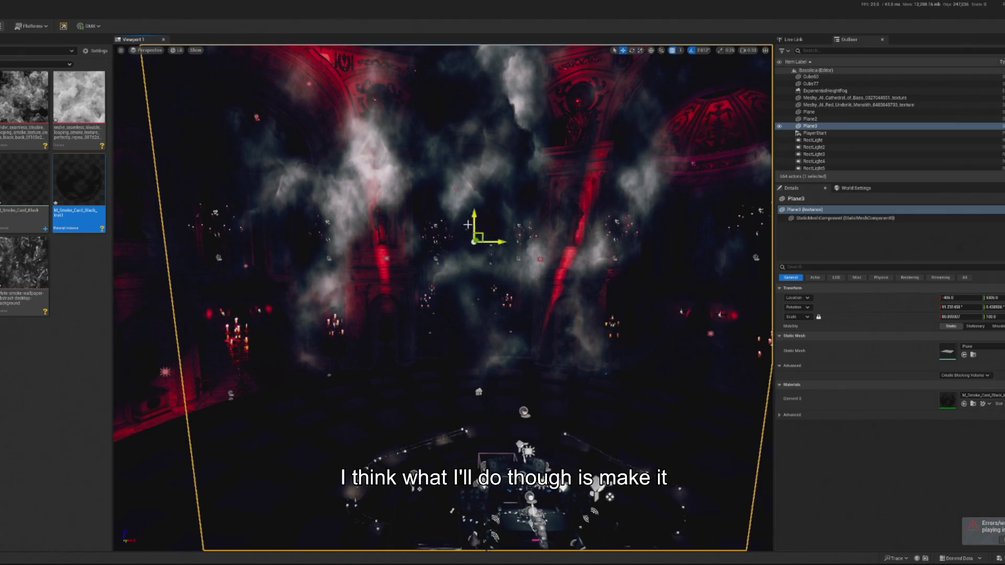
pyautogui.moveTo(500, 244)
pyautogui.mouseDown()
pyautogui.moveTo(178, 215)
pyautogui.moveTo(257, 234)
pyautogui.moveTo(414, 242)
pyautogui.moveTo(487, 283)
pyautogui.moveTo(437, 278)
pyautogui.moveTo(410, 298)
pyautogui.moveTo(372, 297)
pyautogui.moveTo(621, 295)
pyautogui.moveTo(601, 294)
pyautogui.mouseUp()
pyautogui.press('f')
pyautogui.press('e')
# Step: Scale Plane3 down slightly, duplicate it as Plane4 further right, and preview in play mode
pyautogui.press('r')
pyautogui.press('w')
pyautogui.press('f')
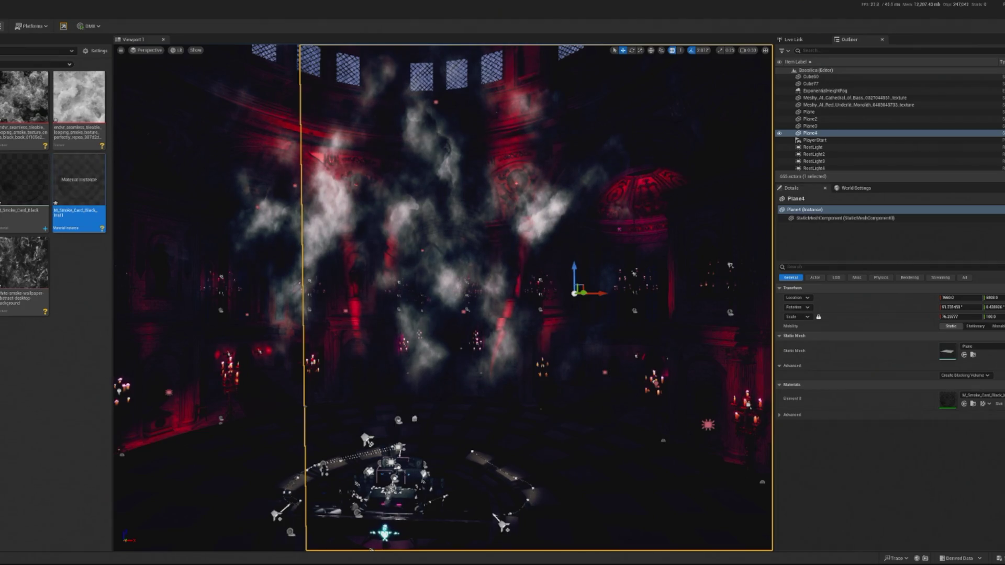
pyautogui.hotkey('alt', 'p')
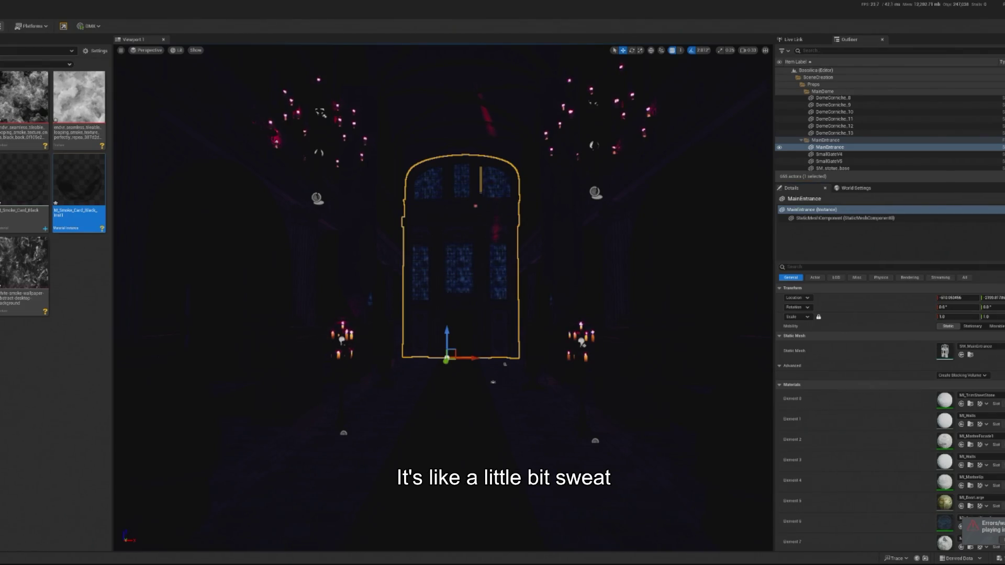
pyautogui.scroll(-5, 443, 298)
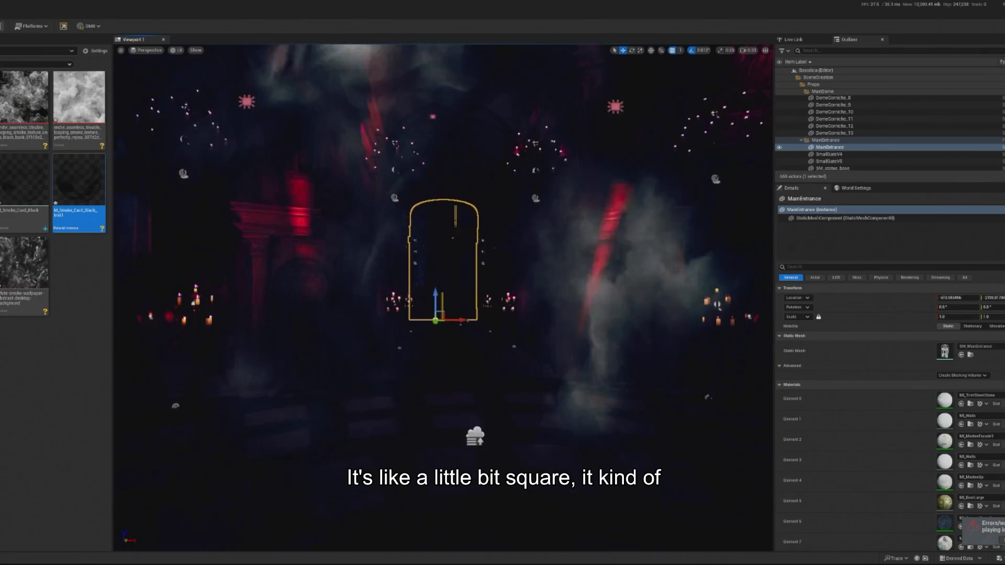
pyautogui.moveTo(211, 228)
pyautogui.mouseDown()
pyautogui.moveTo(211, 215)
pyautogui.moveTo(157, 210)
pyautogui.moveTo(210, 228)
pyautogui.mouseUp()
pyautogui.click(372, 227)
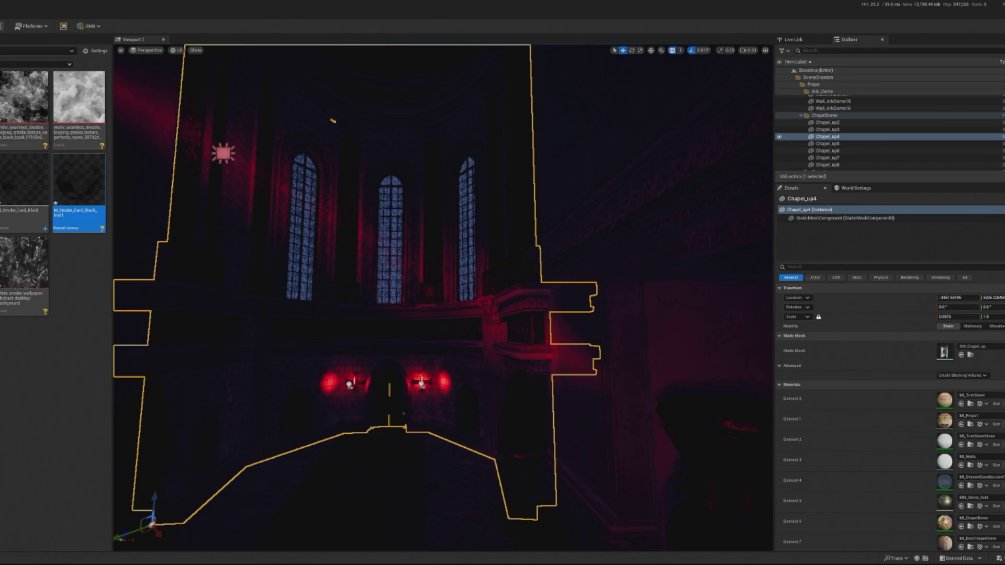
pyautogui.scroll(-8, 380, 353)
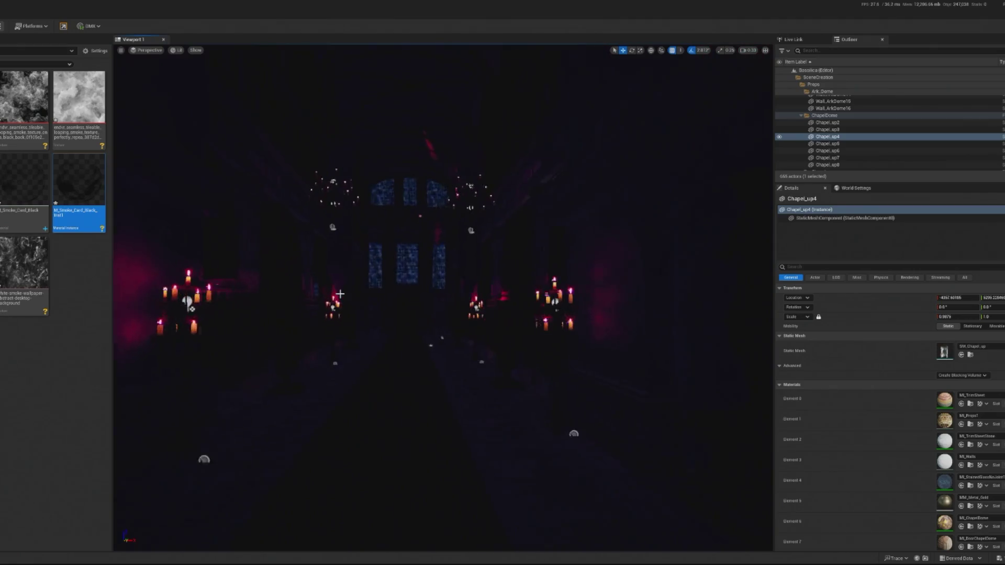
pyautogui.click(408, 261)
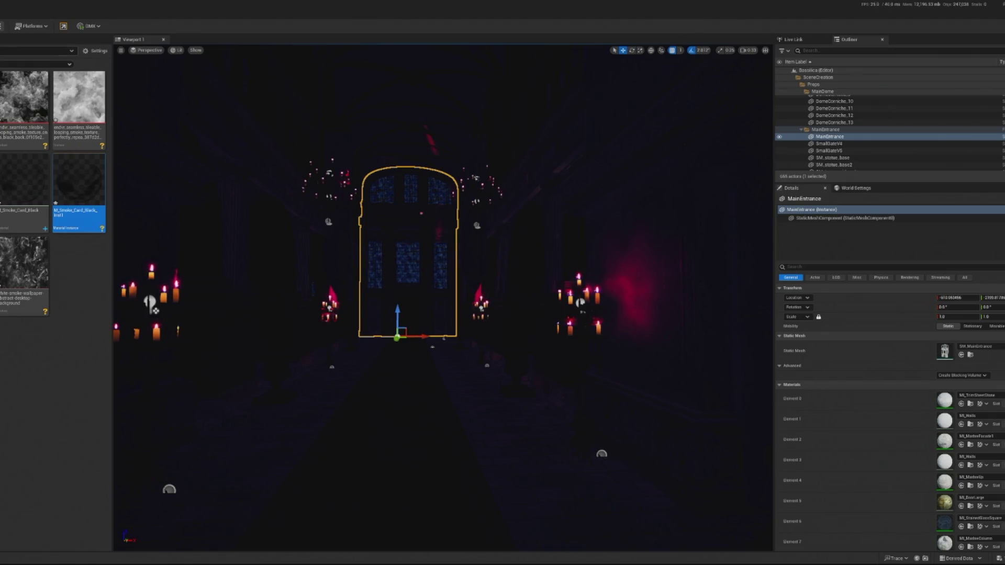
pyautogui.hotkey('alt', 'p')
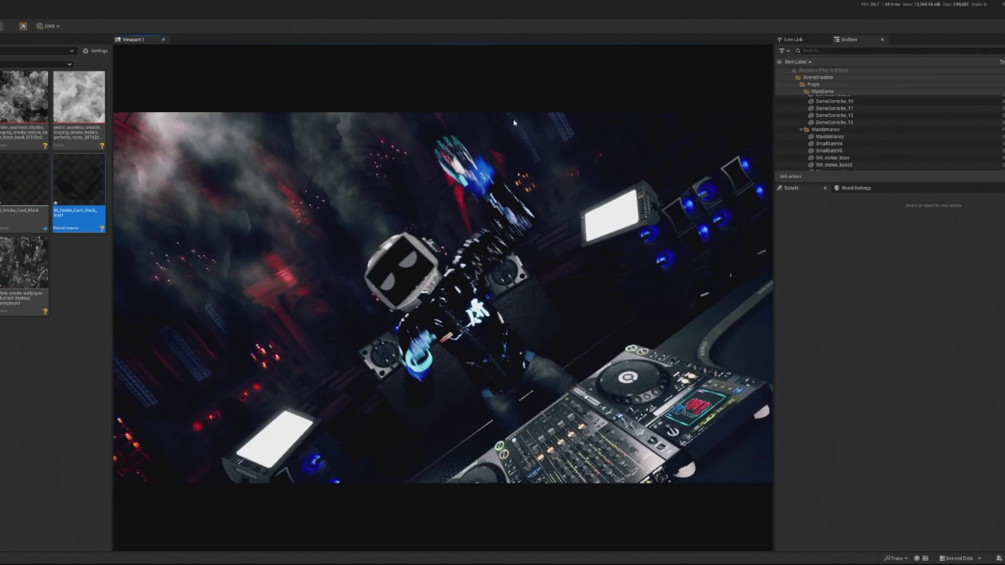
# Step: Restart Play In Editor to watch the robot DJ and smoke clouds through the game camera
pyautogui.press('Escape')
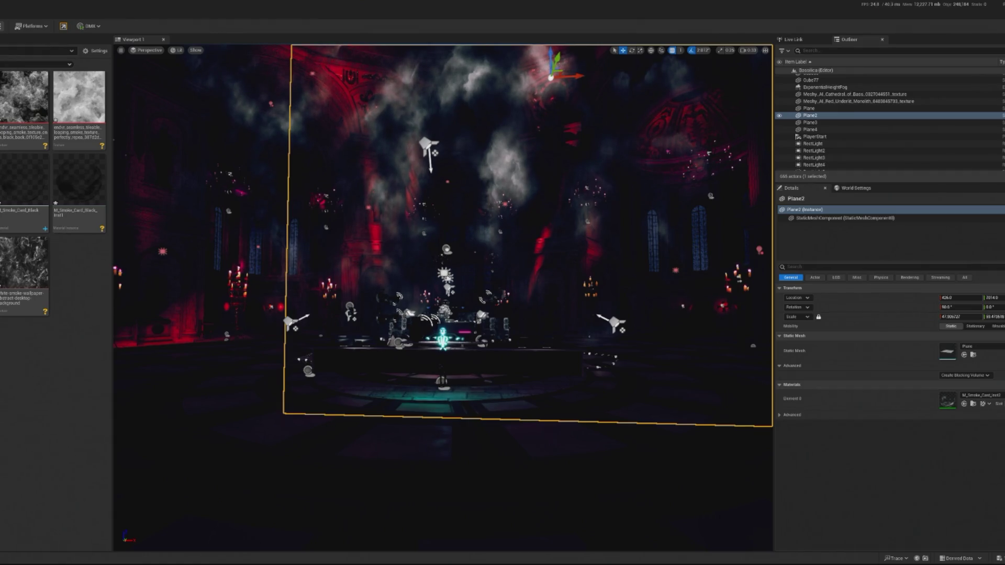
pyautogui.hotkey('alt', 'p')
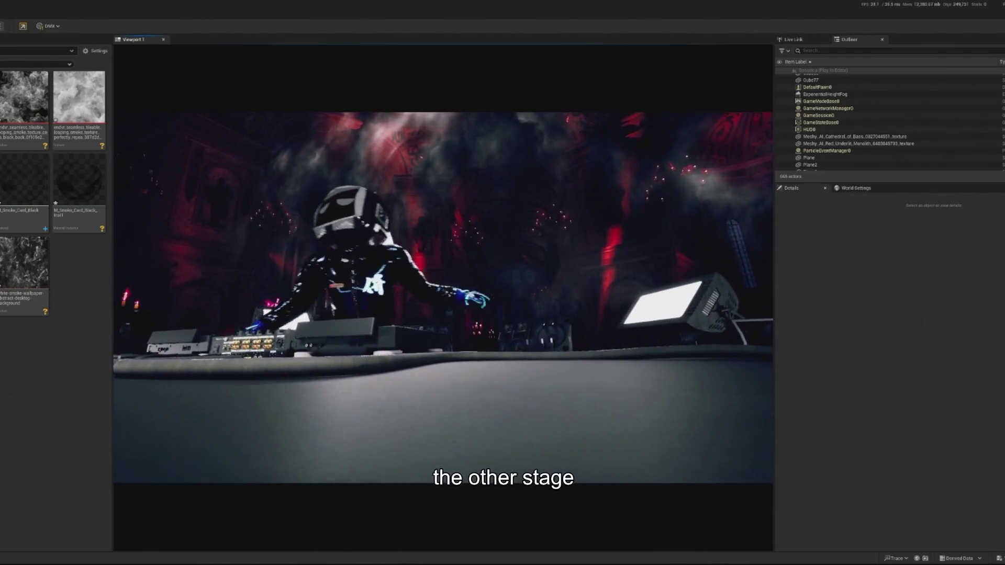
# Step: Preview the shot from BP_Floating_CameraXYZ8 in play mode, then select the MainEntrance door
pyautogui.press('Escape')
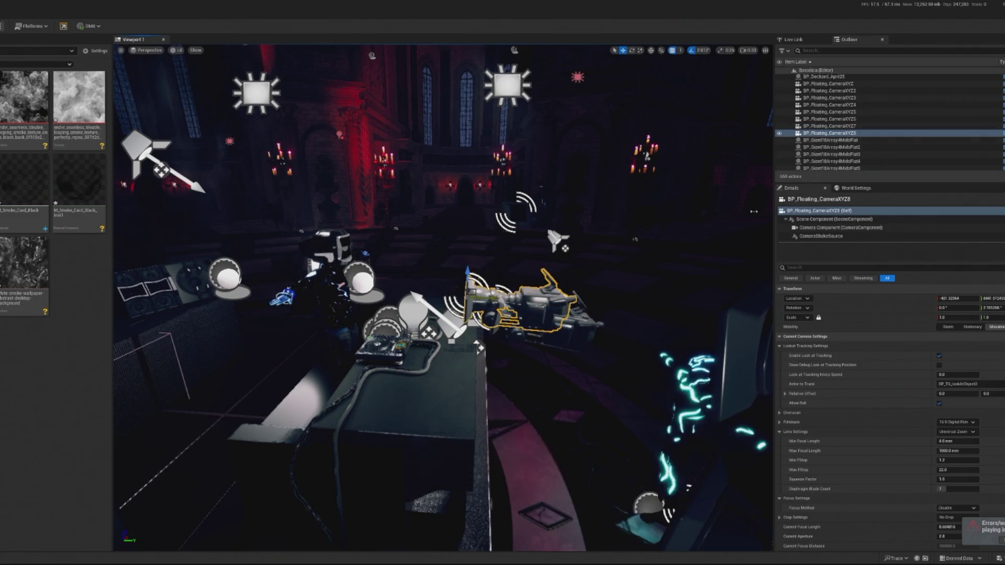
pyautogui.click(509, 280)
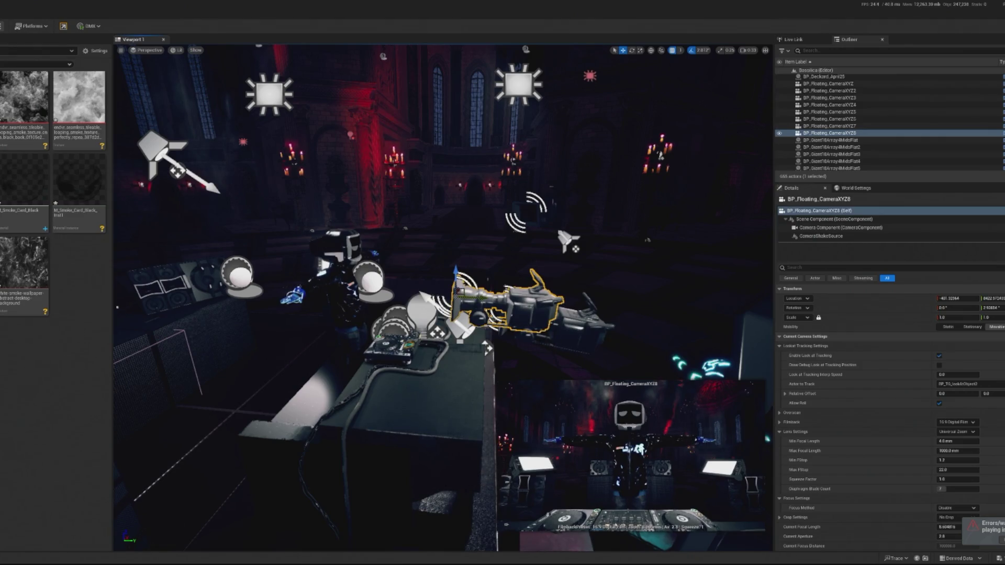
pyautogui.hotkey('alt', 'p')
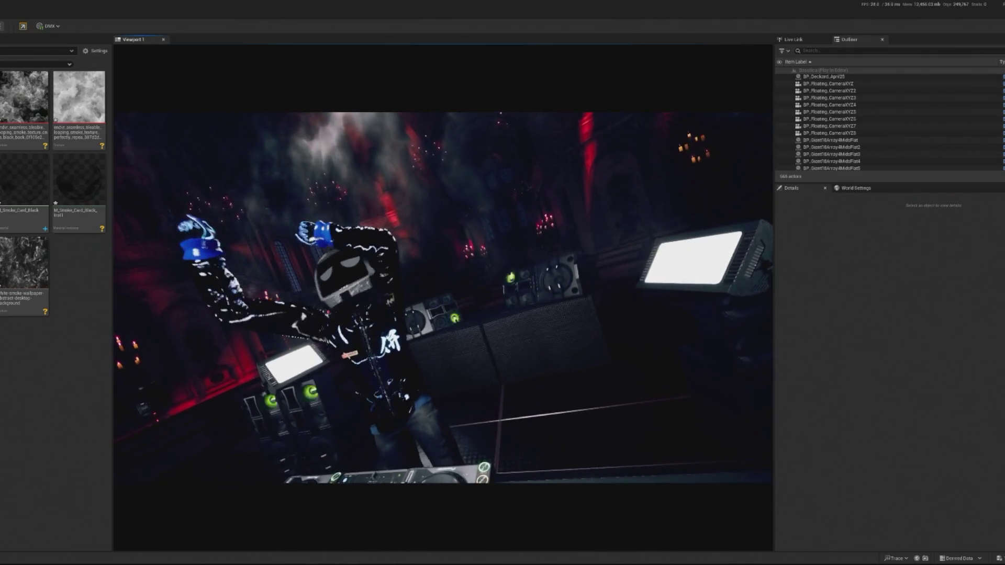
pyautogui.press('Escape')
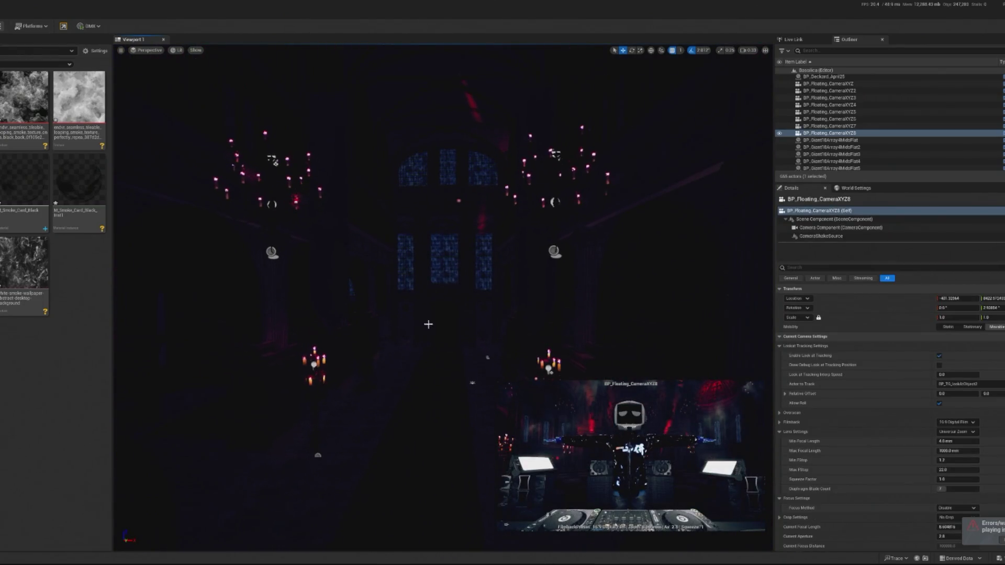
pyautogui.click(428, 324)
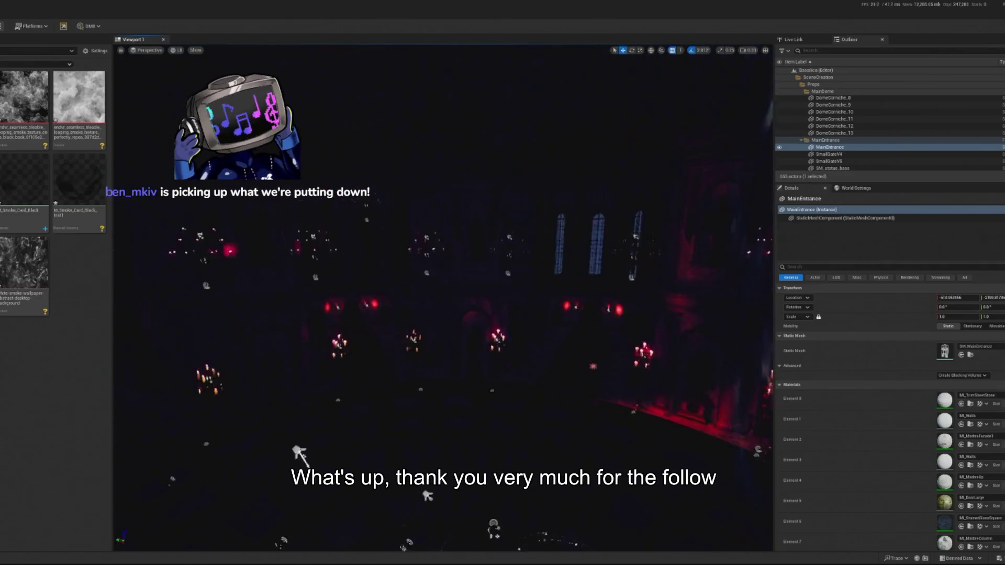
pyautogui.moveTo(621, 351)
pyautogui.mouseDown()
pyautogui.moveTo(565, 299)
pyautogui.moveTo(616, 348)
pyautogui.moveTo(560, 335)
pyautogui.moveTo(562, 306)
pyautogui.moveTo(552, 316)
pyautogui.mouseUp()
pyautogui.moveTo(276, 74)
pyautogui.mouseDown()
pyautogui.moveTo(261, 78)
pyautogui.moveTo(276, 73)
pyautogui.mouseUp()
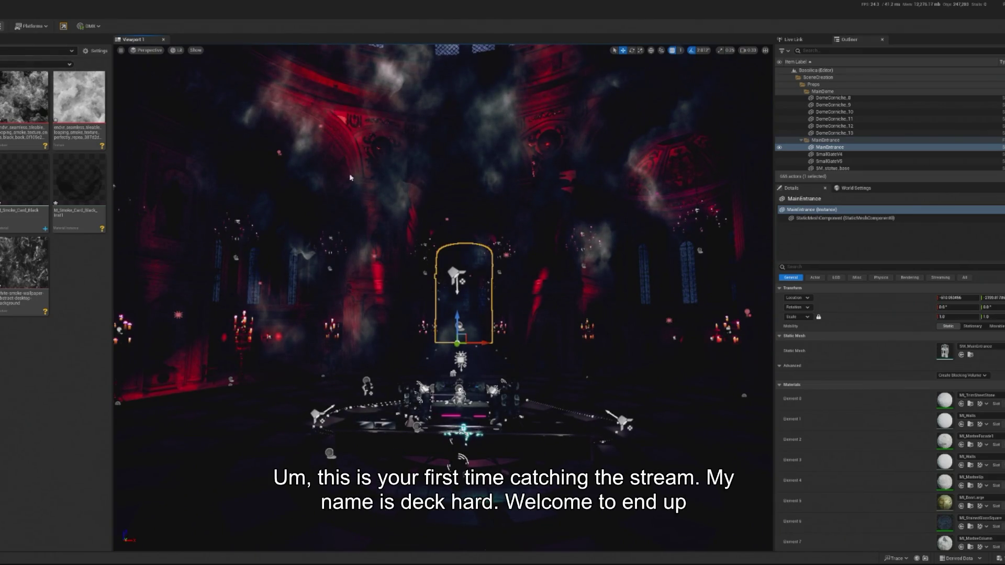
pyautogui.hotkey('alt', 'p')
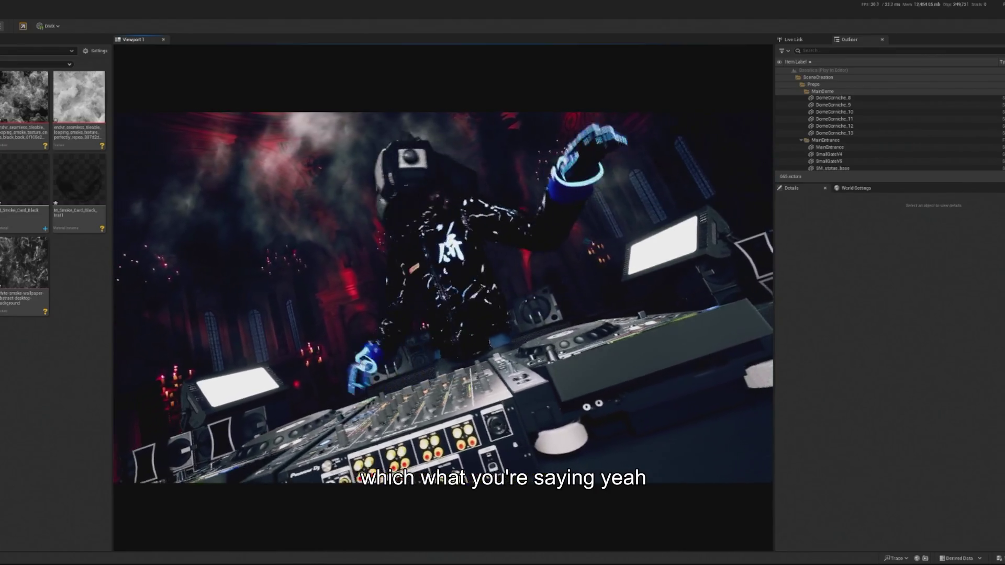
pyautogui.press('Escape')
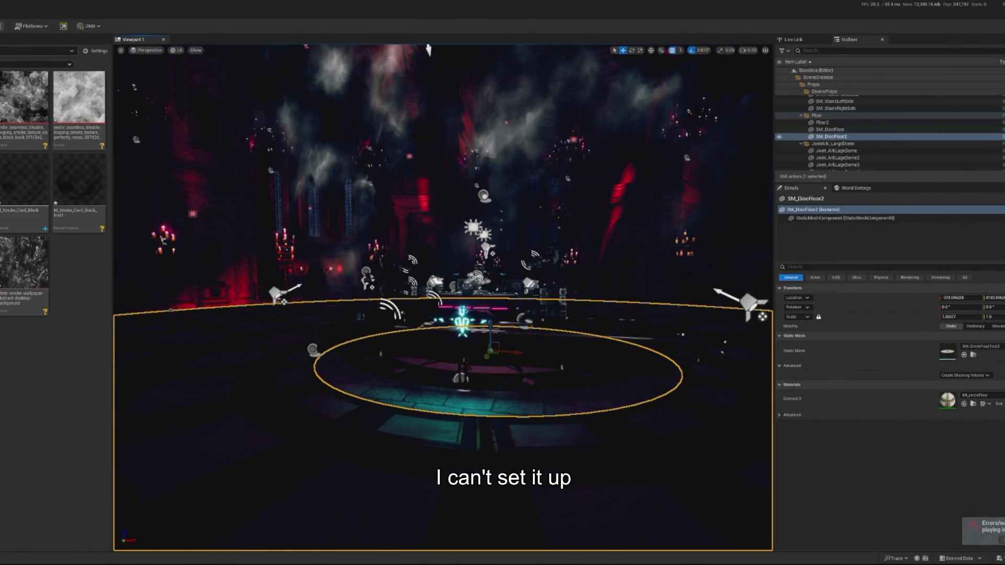
# Step: Search the content for twitch, drag BP_TwitchHandler into the level and frame it
pyautogui.hotkey('alt', 'Left')
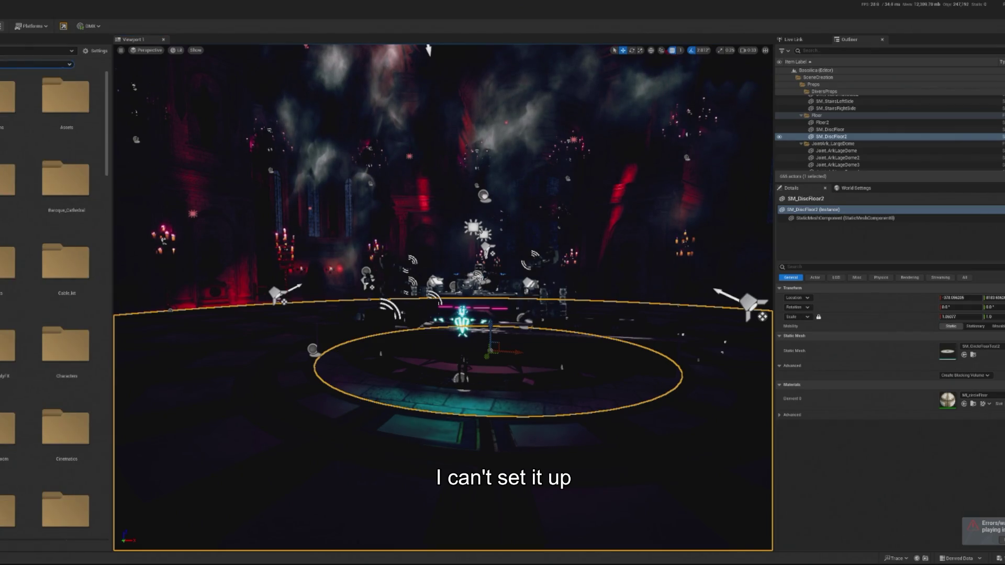
pyautogui.write('twitch')
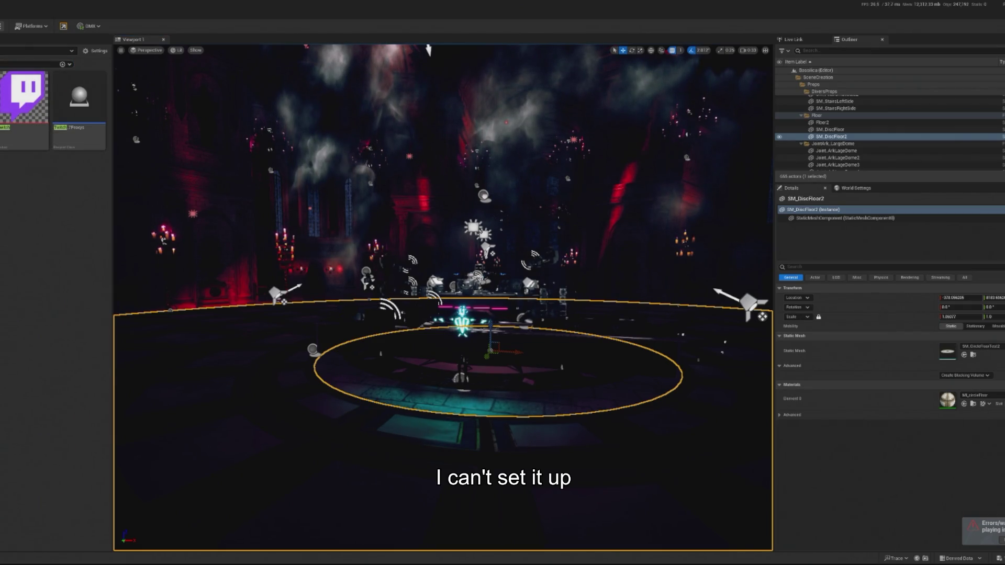
pyautogui.moveTo(25, 97); pyautogui.dragTo(251, 360)
pyautogui.click(283, 362)
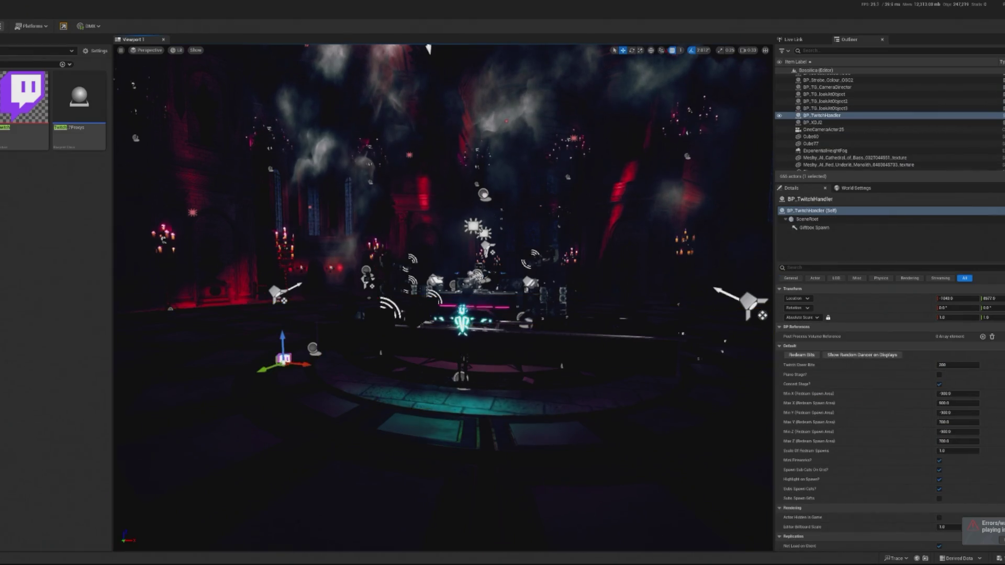
pyautogui.press('f')
# Step: Shift BP_TwitchHandler slightly left on the floor before the stage, then search for cocrowd
pyautogui.moveTo(287, 337)
pyautogui.mouseDown()
pyautogui.moveTo(376, 333)
pyautogui.moveTo(403, 288)
pyautogui.moveTo(456, 308)
pyautogui.moveTo(411, 270)
pyautogui.moveTo(411, 299)
pyautogui.mouseUp()
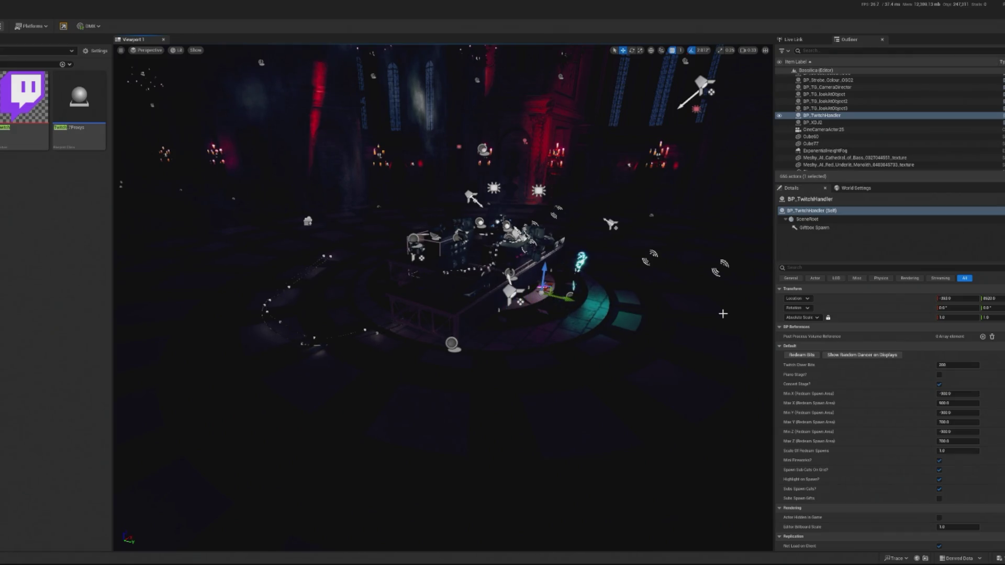
pyautogui.scroll(5, 723, 313)
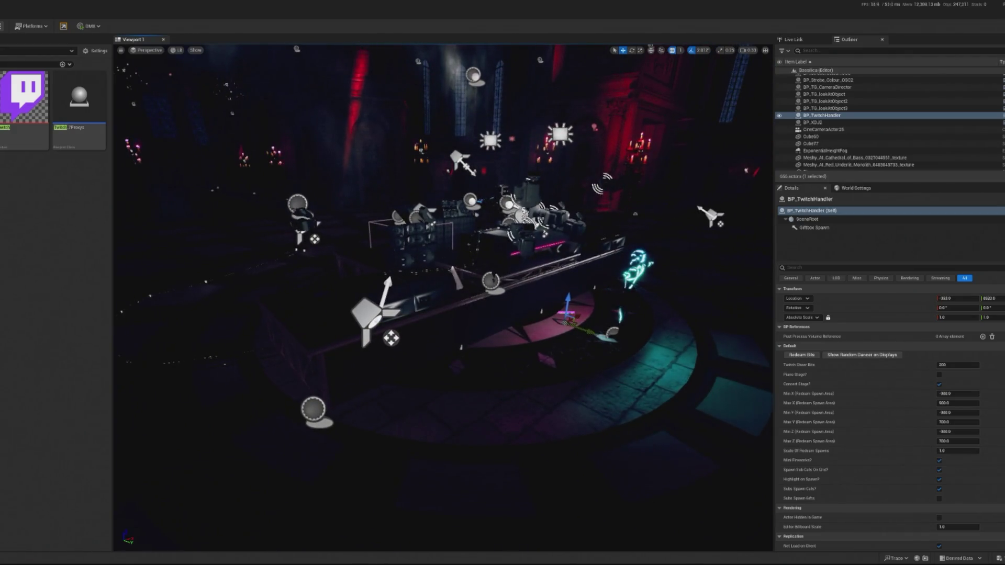
pyautogui.moveTo(722, 314); pyautogui.dragTo(707, 313)
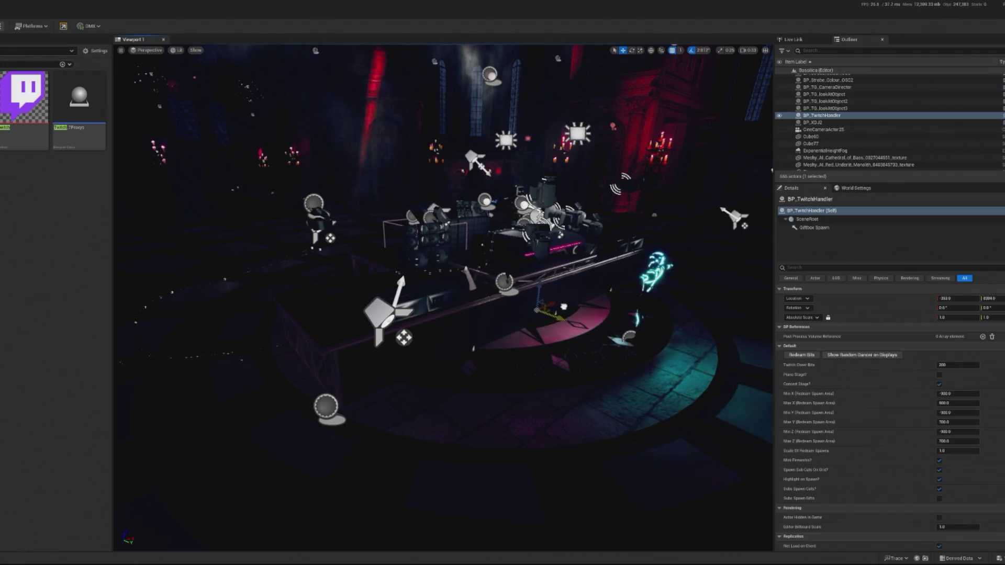
pyautogui.moveTo(722, 314); pyautogui.dragTo(717, 251)
pyautogui.press('f')
pyautogui.moveTo(561, 381); pyautogui.dragTo(399, 365)
pyautogui.scroll(-10, 399, 365)
pyautogui.scroll(-8, 421, 304)
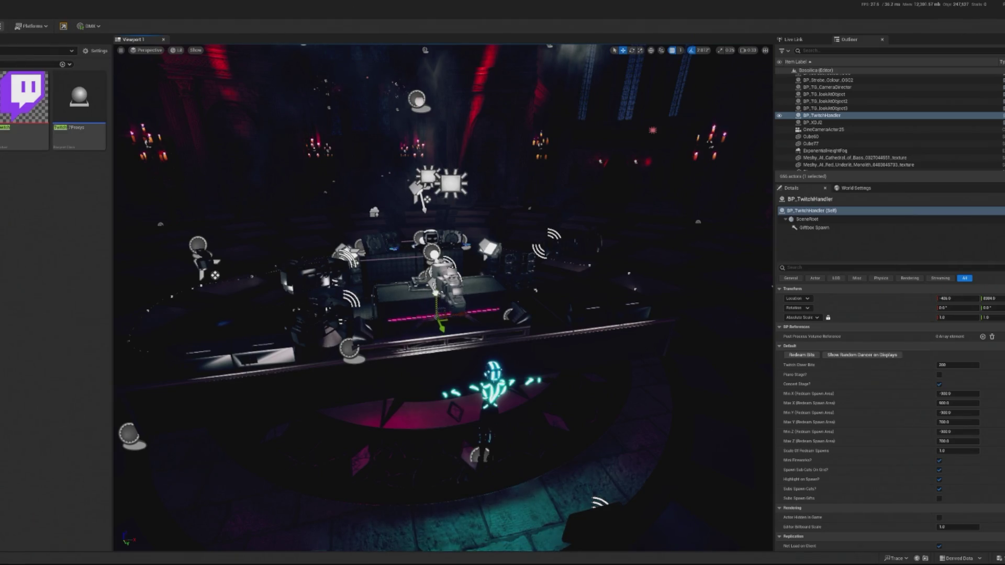
pyautogui.scroll(-6, 435, 293)
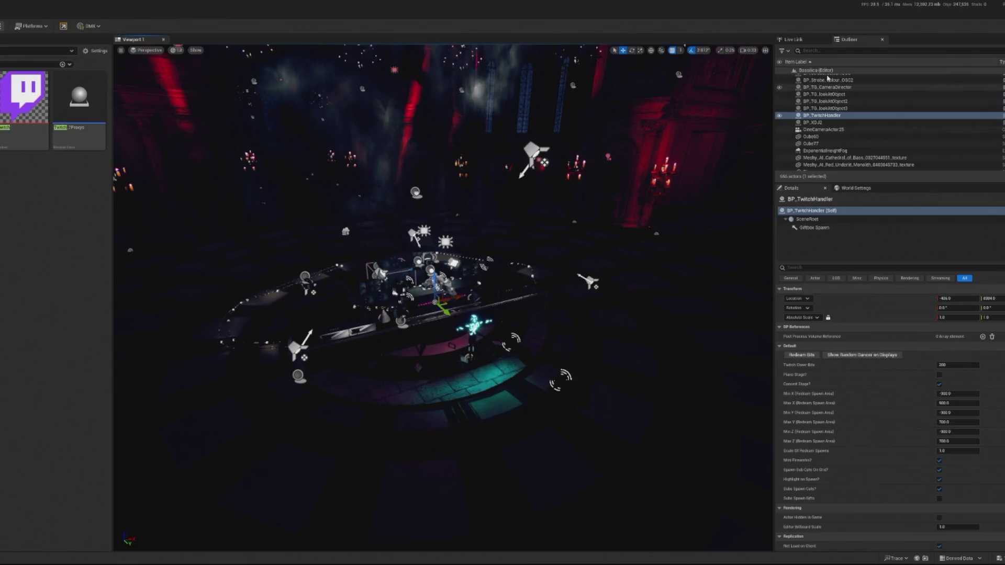
pyautogui.write('co')
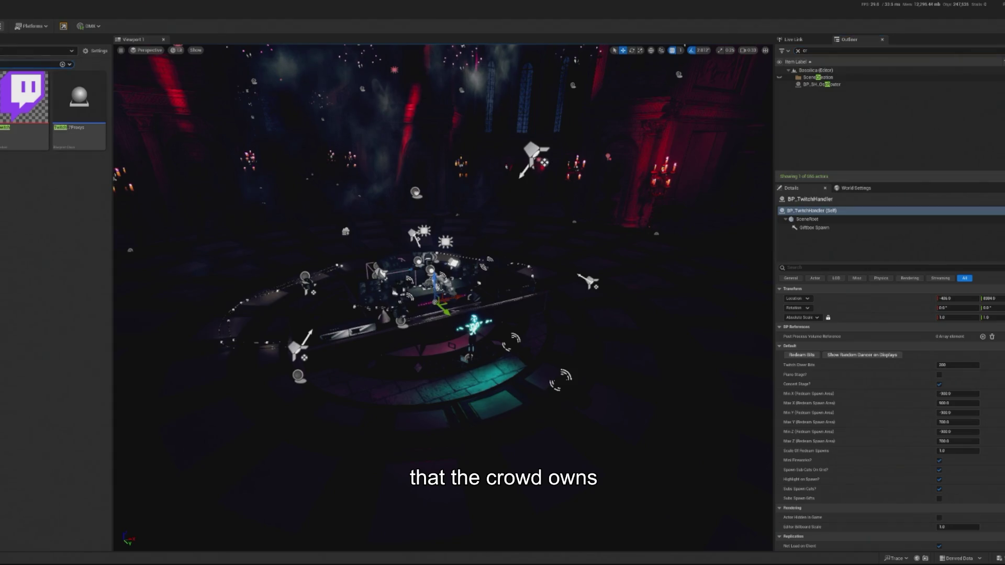
pyautogui.write('crowd')
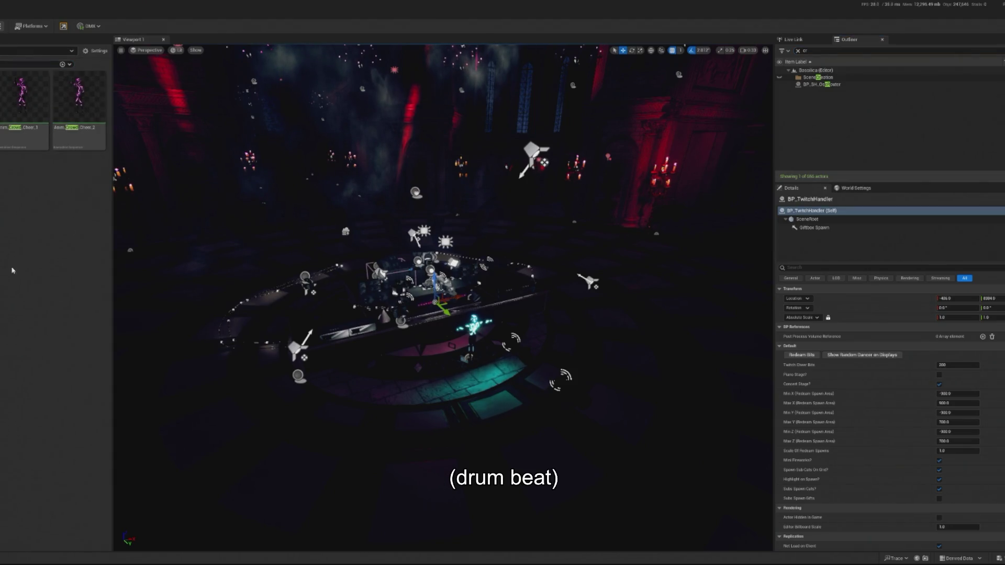
# Step: Place BP_InteractiveCrowd in the level and add one Spawn Areas element
pyautogui.moveTo(347, 321); pyautogui.dragTo(361, 313)
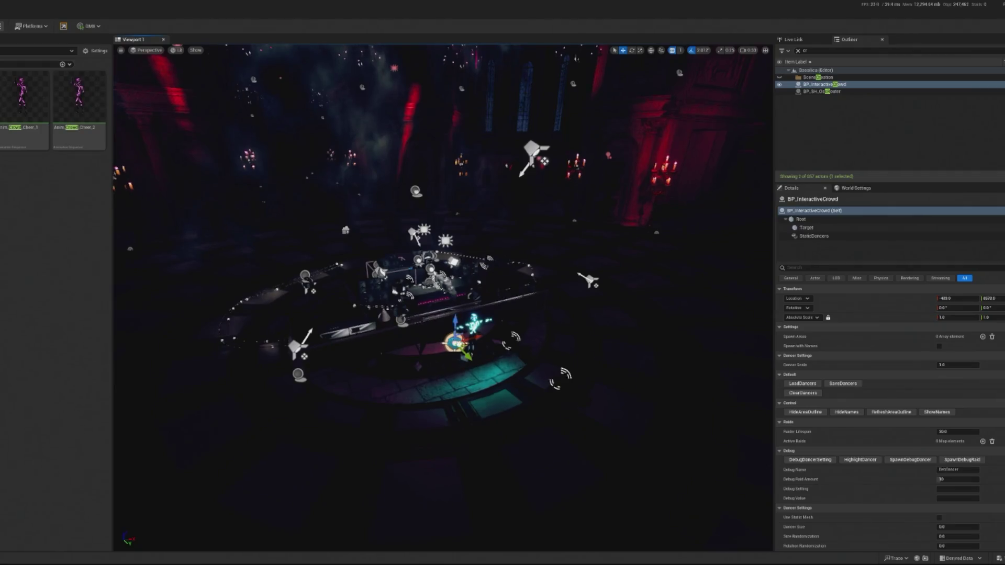
pyautogui.press('f')
pyautogui.scroll(-3, 614, 369)
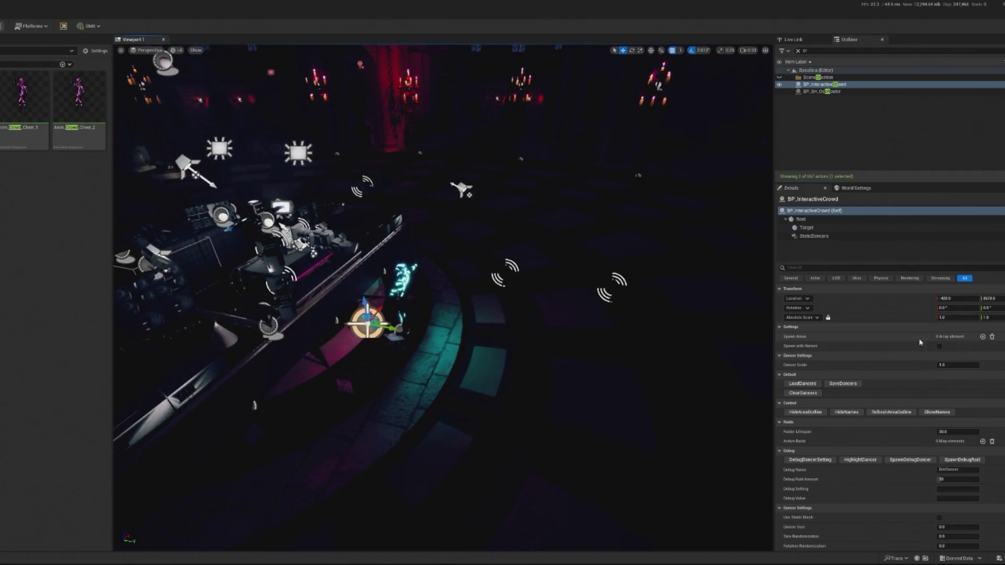
pyautogui.click(982, 336)
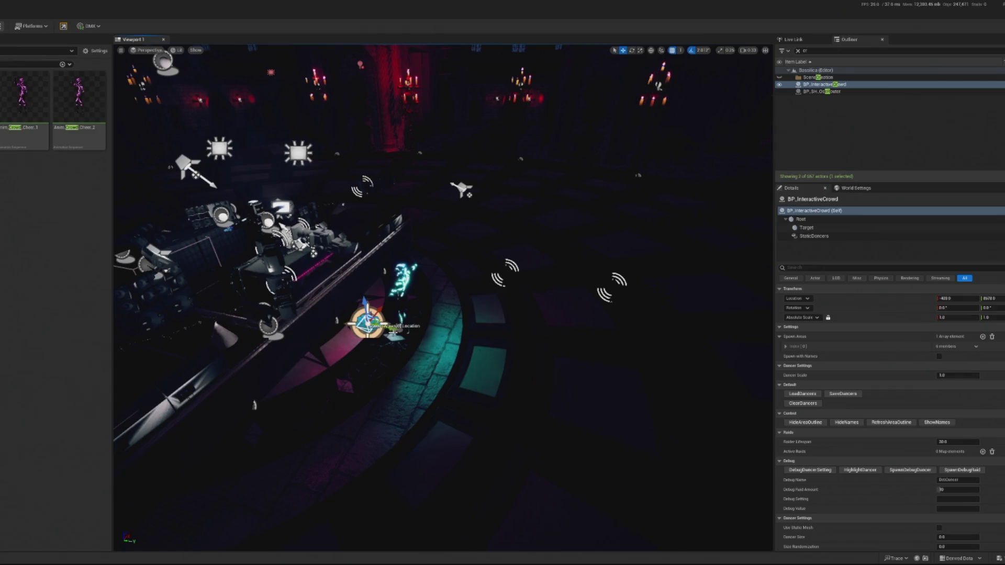
pyautogui.scroll(-5, 443, 297)
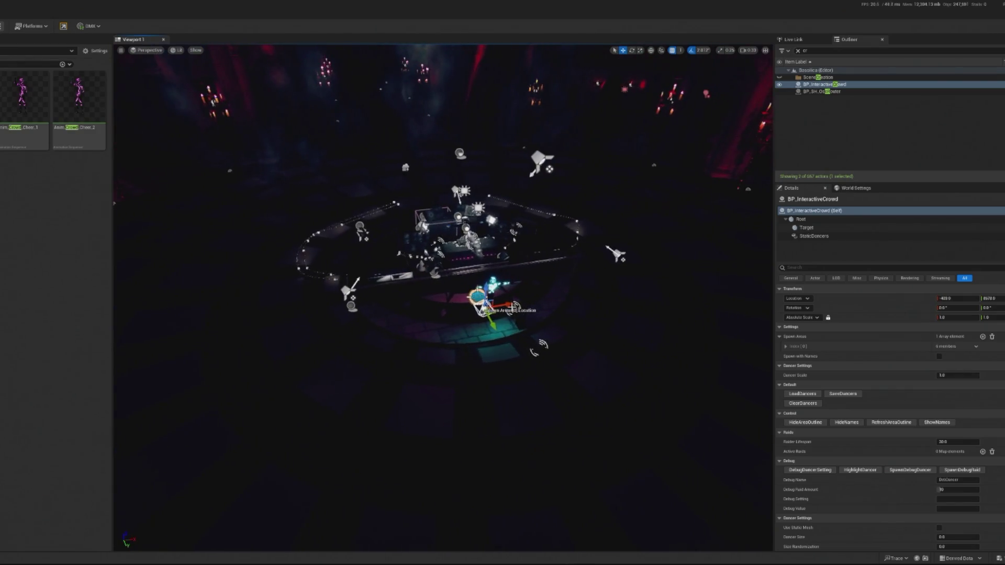
pyautogui.moveTo(443, 297); pyautogui.dragTo(408, 220)
pyautogui.moveTo(310, 314)
pyautogui.mouseDown()
pyautogui.moveTo(335, 299)
pyautogui.moveTo(310, 315)
pyautogui.mouseUp()
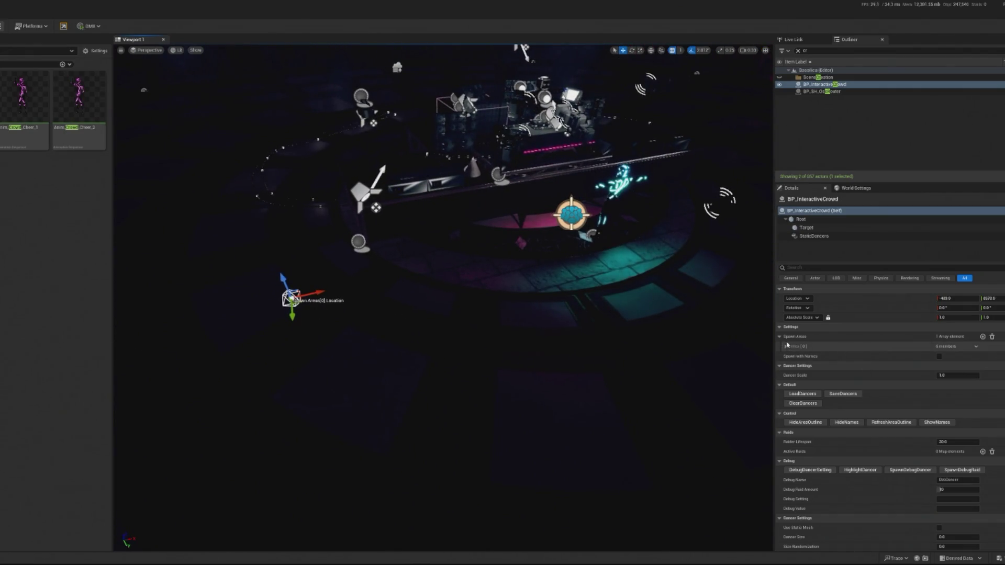
# Step: Size the spawn area to 1000 by 500 before the stage and refresh its outline
pyautogui.click(785, 346)
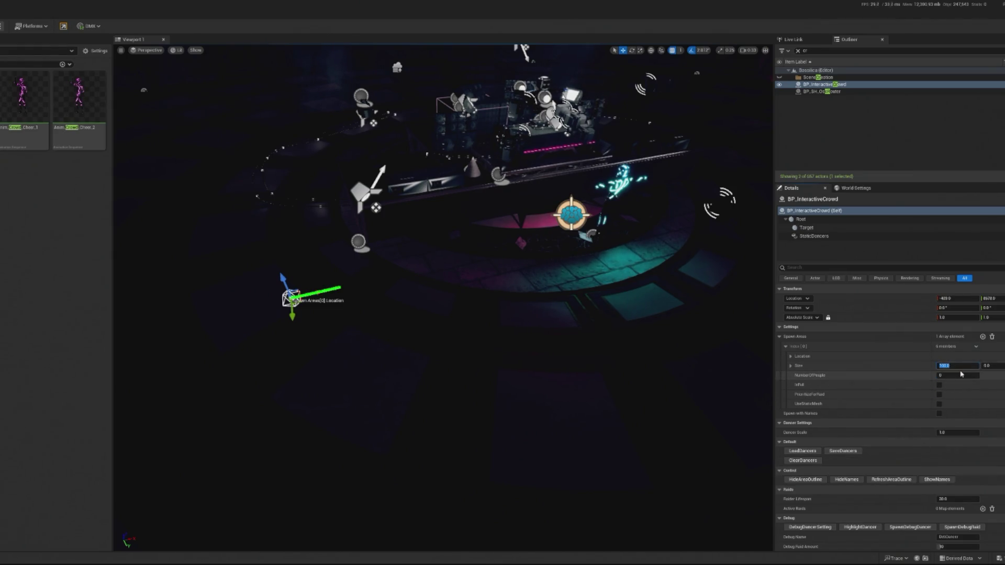
pyautogui.click(892, 479)
pyautogui.press('f')
pyautogui.moveTo(284, 272); pyautogui.dragTo(371, 271)
pyautogui.click(890, 480)
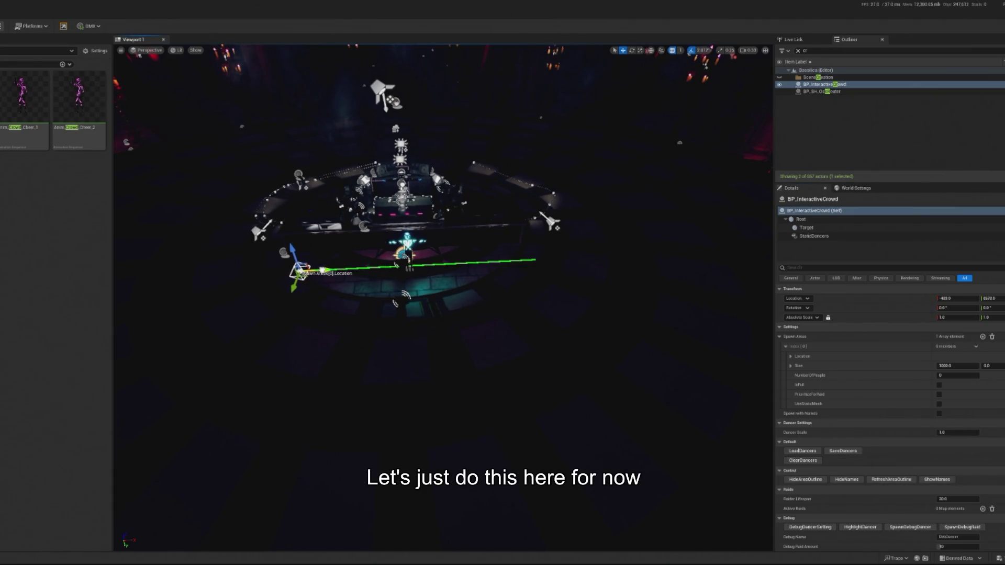
pyautogui.press('f')
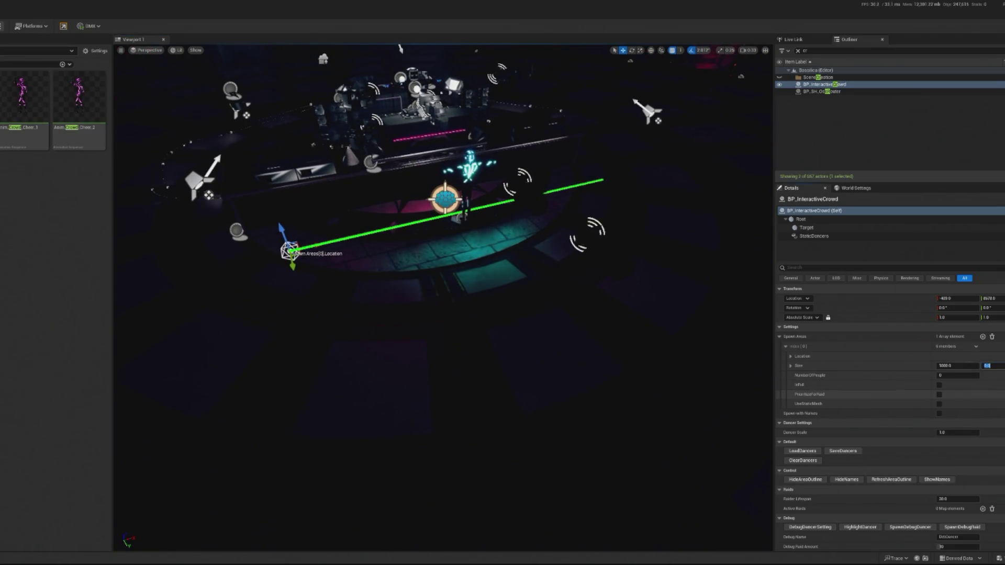
pyautogui.click(890, 480)
pyautogui.click(891, 480)
pyautogui.moveTo(616, 426)
pyautogui.mouseDown()
pyautogui.moveTo(617, 322)
pyautogui.moveTo(544, 329)
pyautogui.moveTo(512, 319)
pyautogui.mouseUp()
pyautogui.click(806, 227)
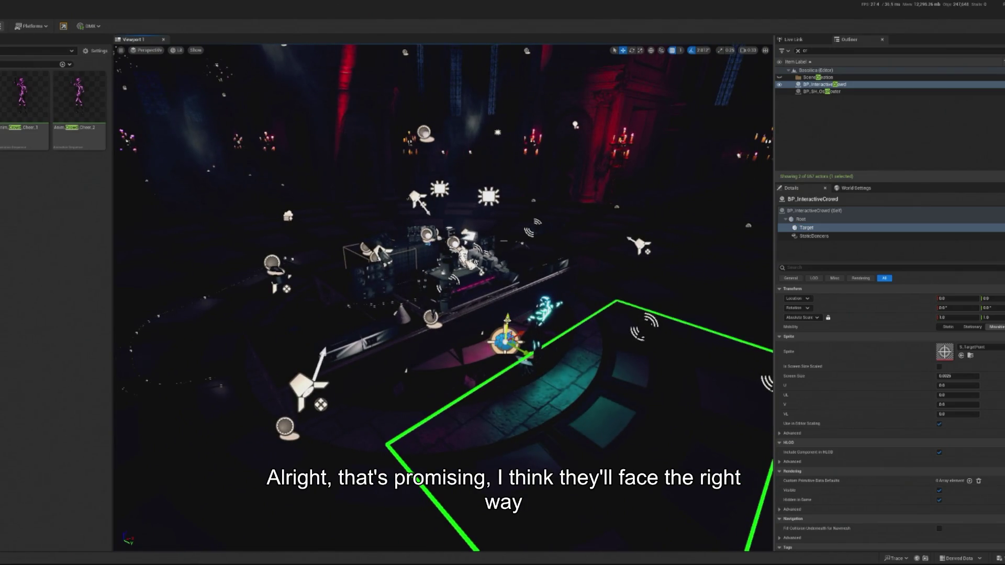
# Step: Inspect the crowd's Target and StaticDancers components, framing each in the viewport
pyautogui.click(806, 236)
pyautogui.click(806, 228)
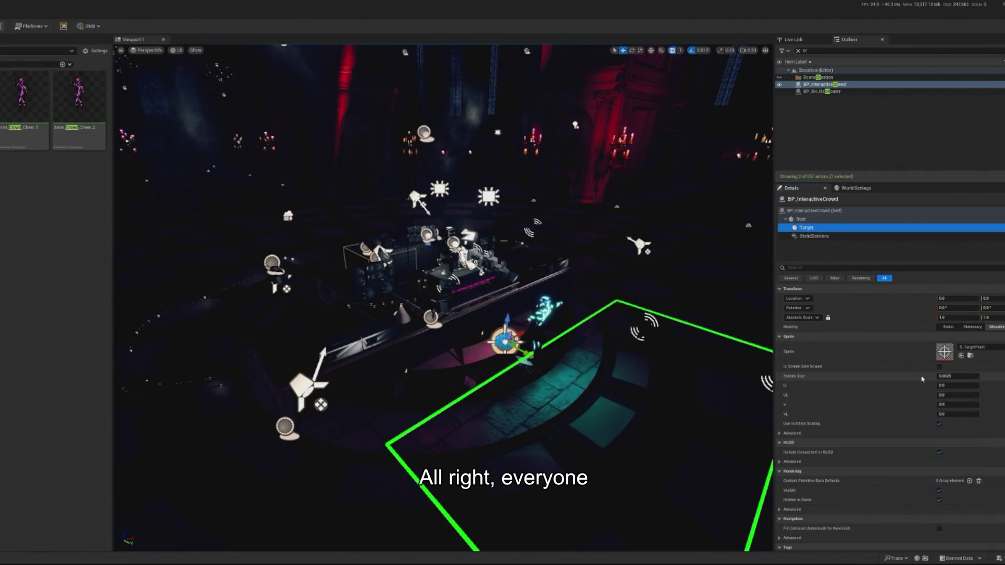
pyautogui.press('f')
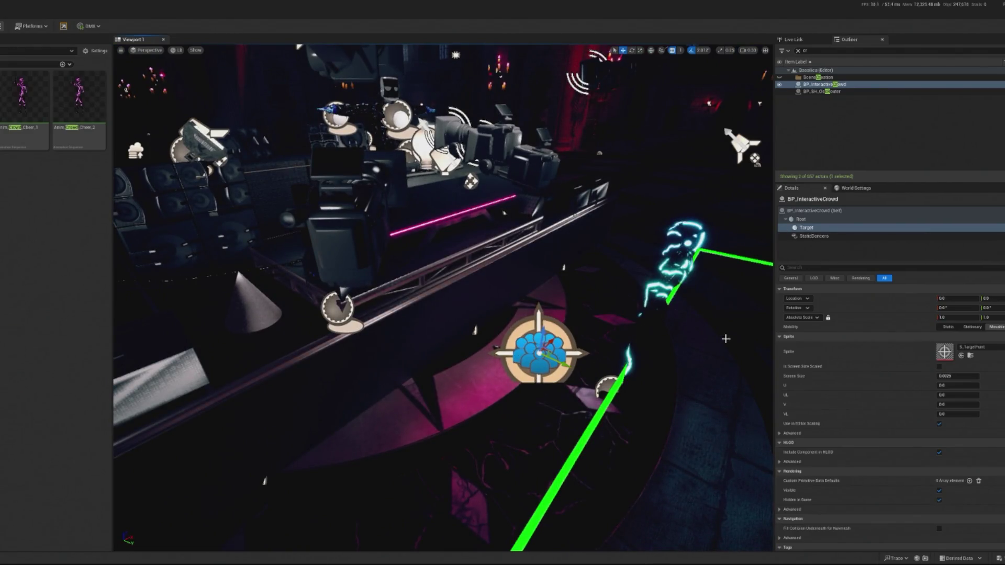
pyautogui.click(814, 236)
pyautogui.press('f')
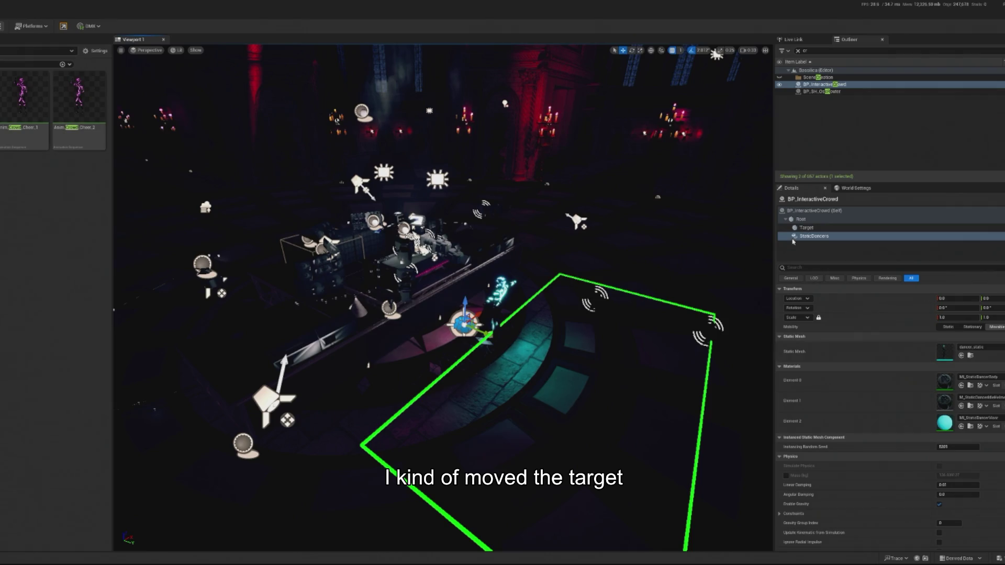
pyautogui.click(816, 210)
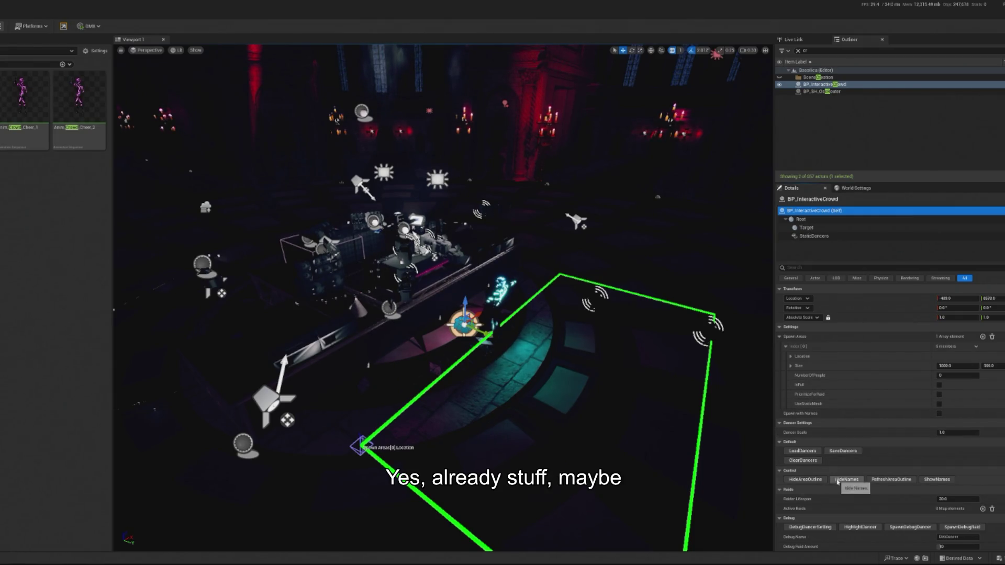
pyautogui.click(813, 236)
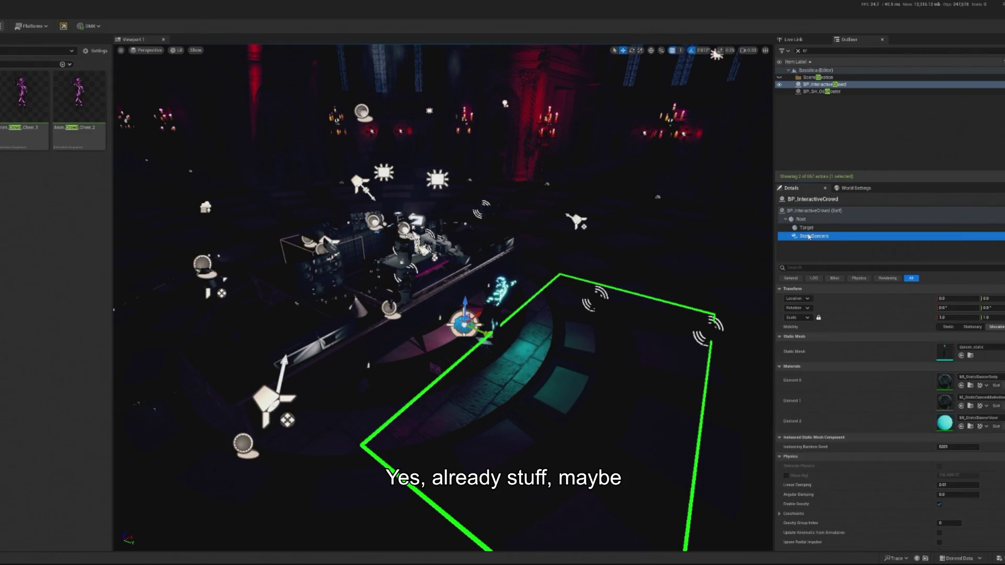
pyautogui.click(806, 227)
# Step: Move the crowd's Target point up and back to sit just behind the DJ decks
pyautogui.moveTo(463, 302)
pyautogui.mouseDown()
pyautogui.moveTo(467, 253)
pyautogui.moveTo(445, 267)
pyautogui.moveTo(425, 260)
pyautogui.mouseUp()
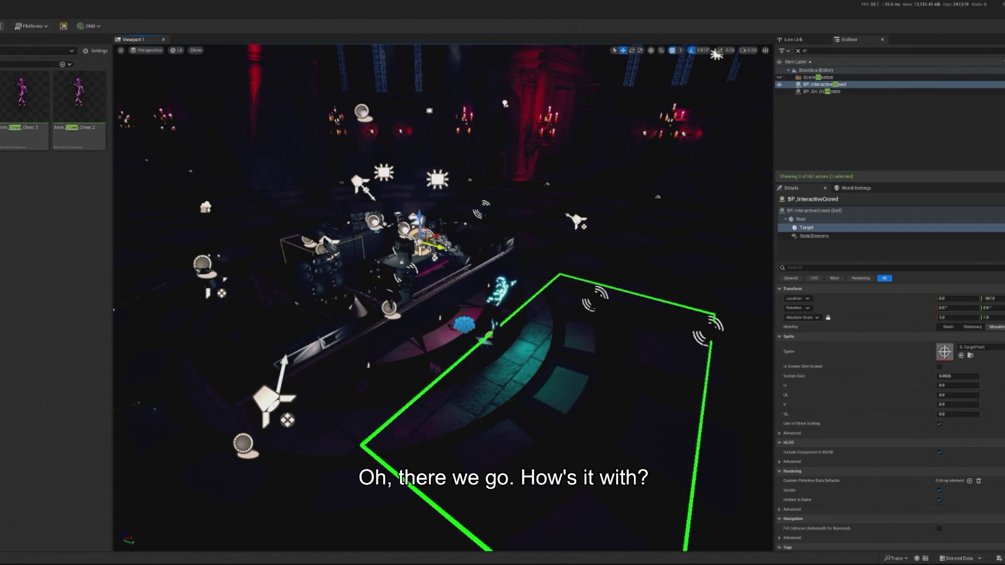
pyautogui.press('f')
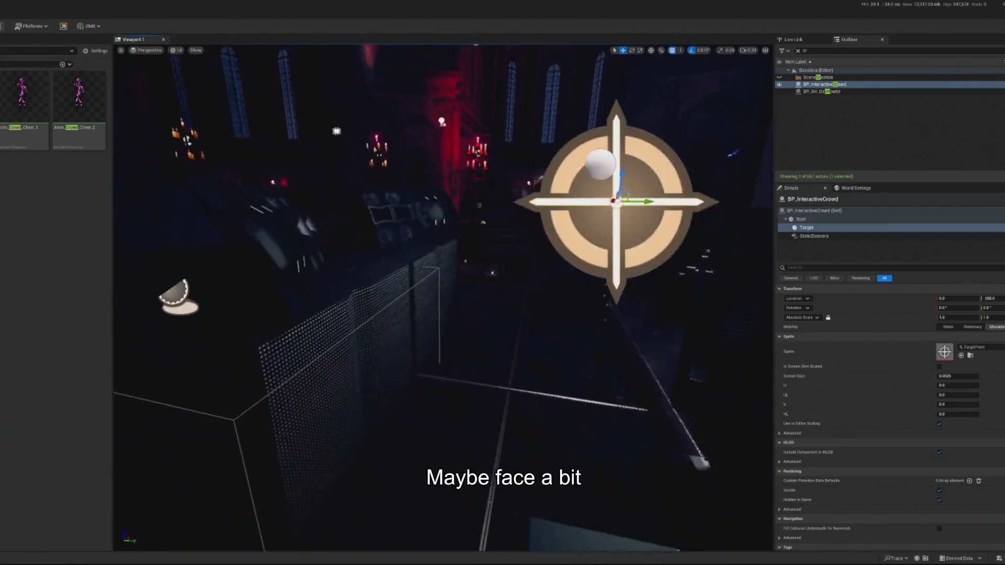
pyautogui.scroll(-5, 444, 298)
pyautogui.moveTo(411, 257); pyautogui.dragTo(387, 255)
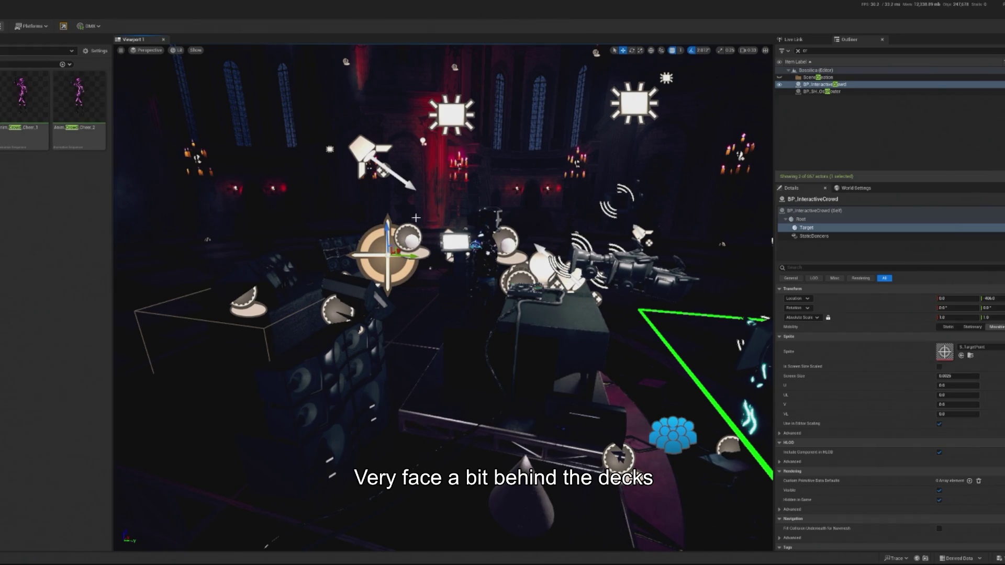
pyautogui.scroll(-6, 443, 299)
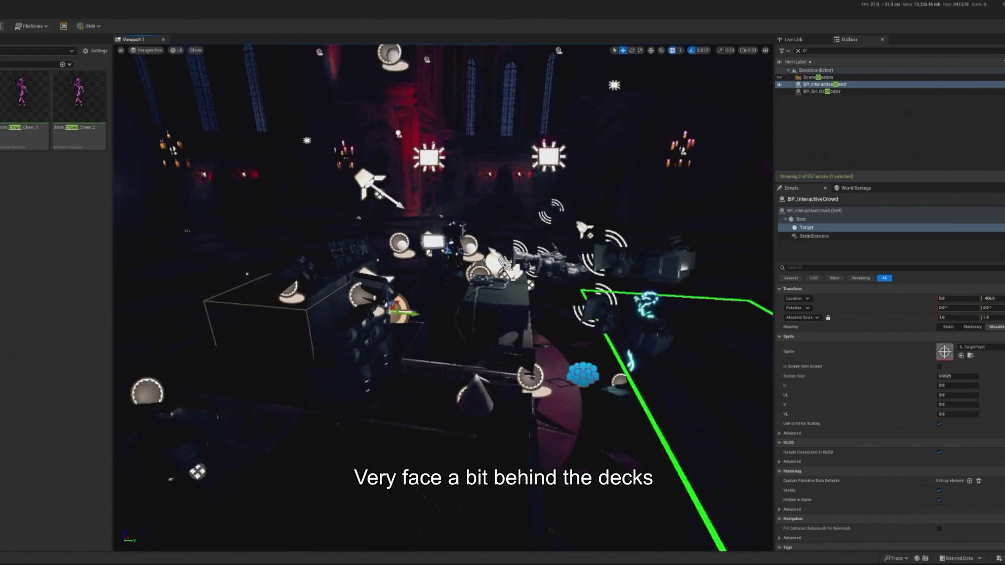
pyautogui.scroll(-5, 444, 298)
pyautogui.scroll(-2, 869, 488)
pyautogui.scroll(-2, 868, 488)
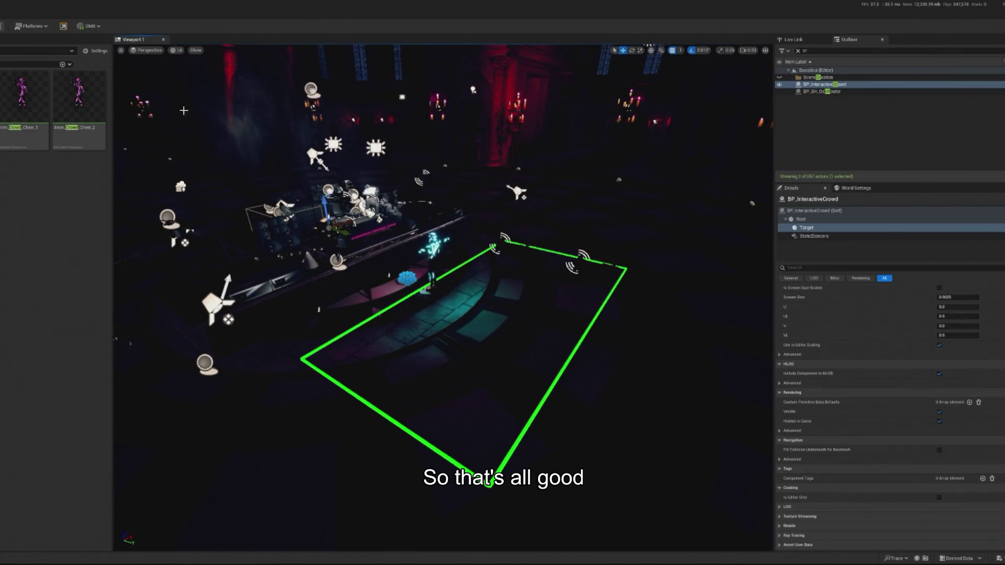
# Step: Delete the stray dancer in front of the stage and start Play In Editor
pyautogui.click(370, 229)
pyautogui.click(422, 234)
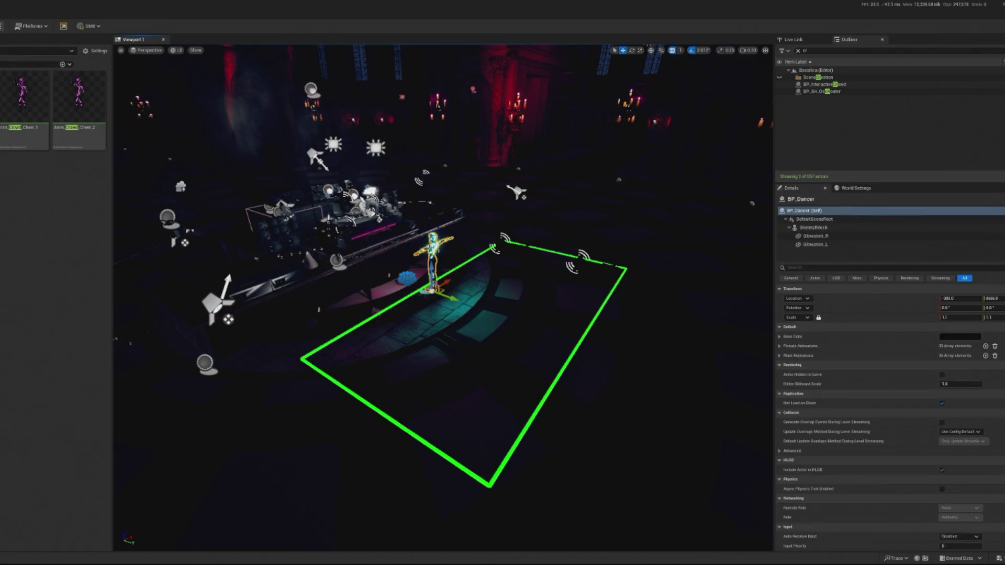
pyautogui.press('Delete')
pyautogui.moveTo(194, 120); pyautogui.dragTo(194, 120)
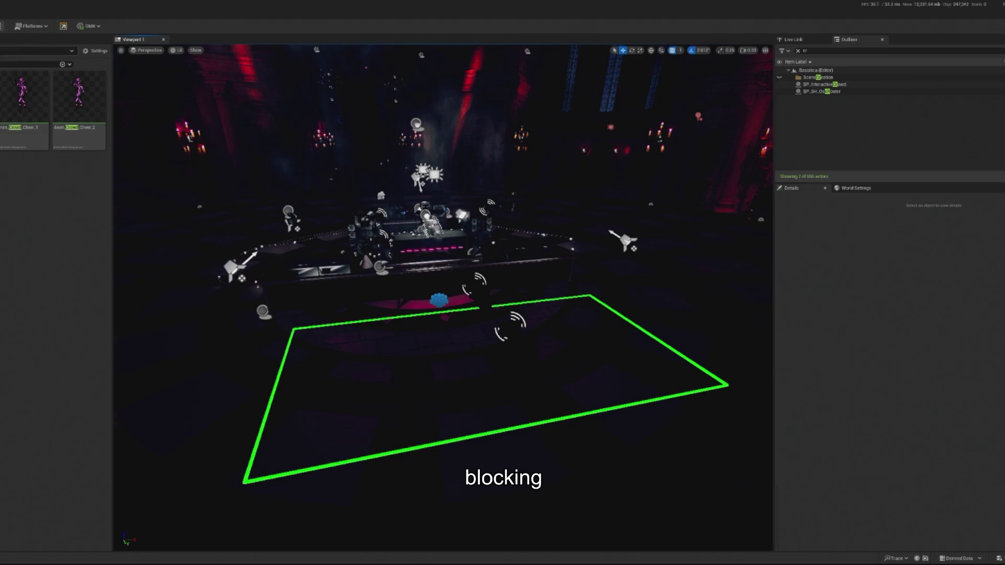
pyautogui.hotkey('alt', 'p')
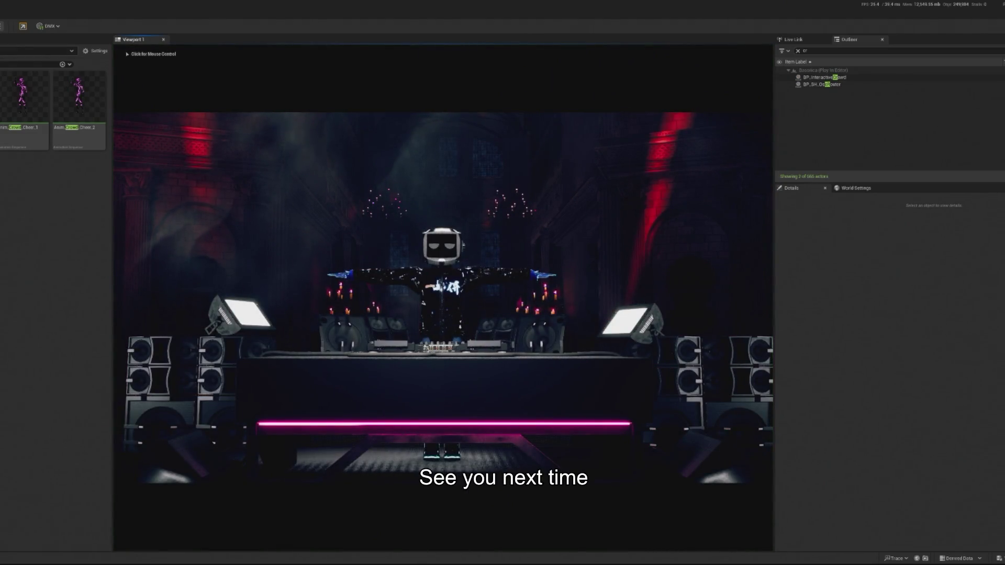